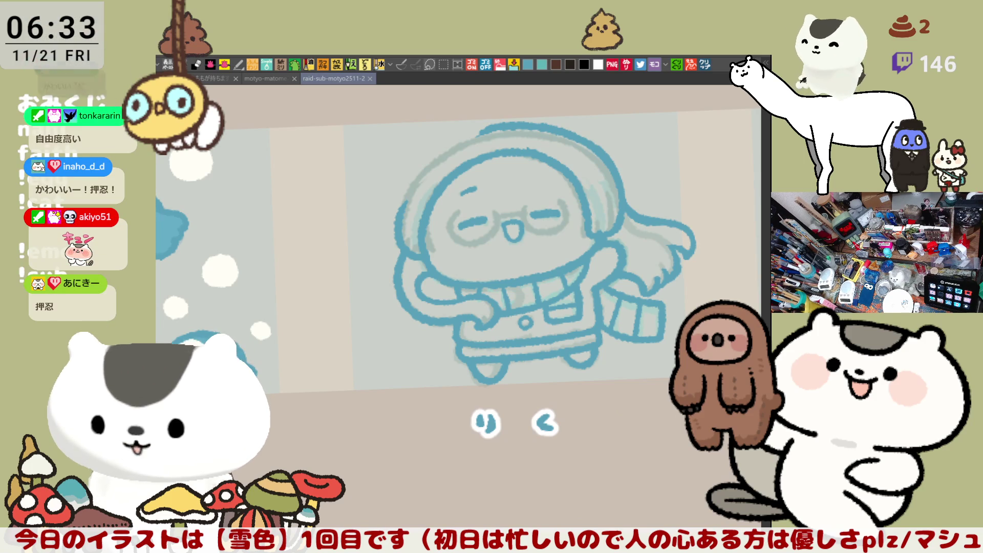
pyautogui.scroll(1, 456, 183)
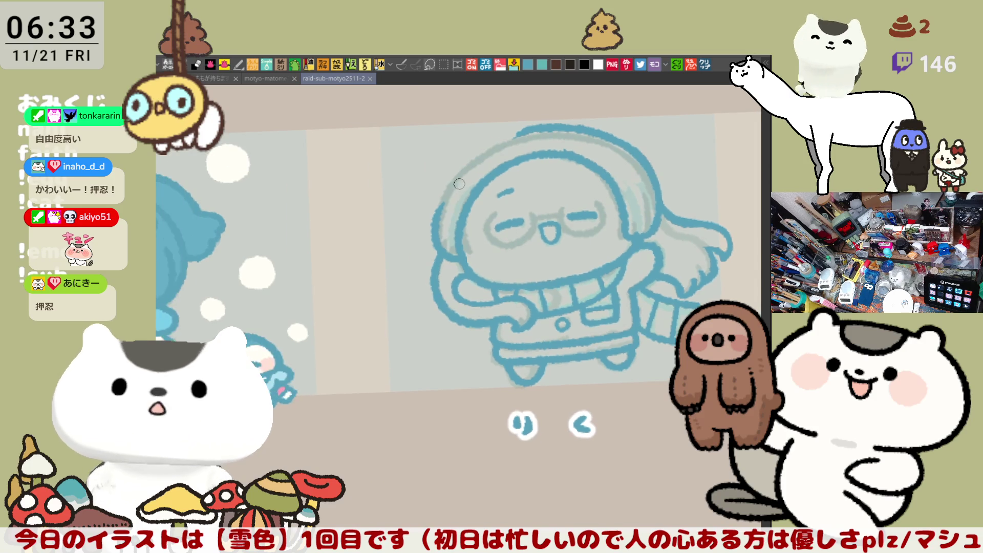
# - Redraw the right side and top-right of the head outline with the view mirrored
pyautogui.press('h')
pyautogui.moveTo(391, 148); pyautogui.dragTo(444, 192)
pyautogui.hotkey('ctrl', 'z')
pyautogui.hotkey('ctrl', 'z')
pyautogui.moveTo(408, 159); pyautogui.dragTo(446, 216)
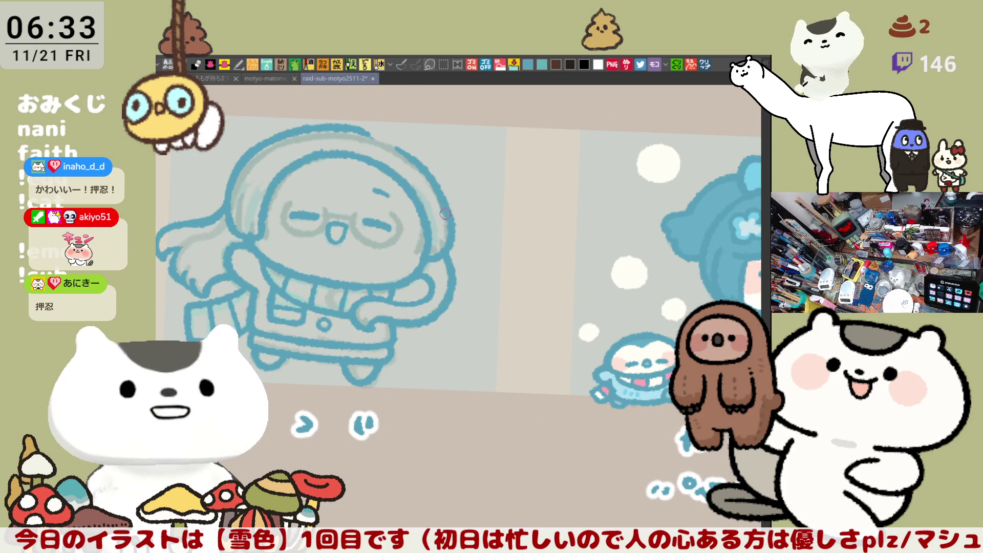
pyautogui.moveTo(361, 127); pyautogui.dragTo(415, 154)
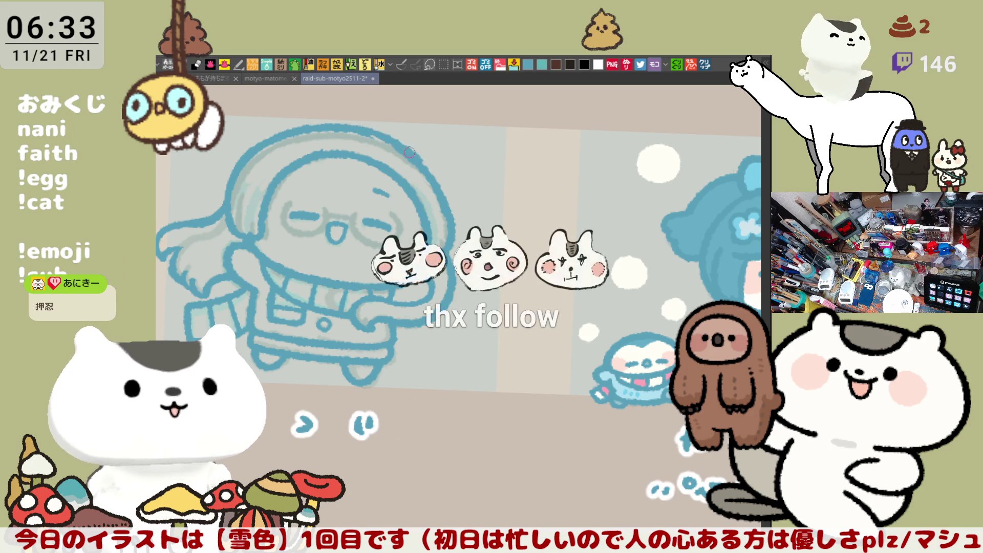
pyautogui.moveTo(411, 154); pyautogui.dragTo(369, 131)
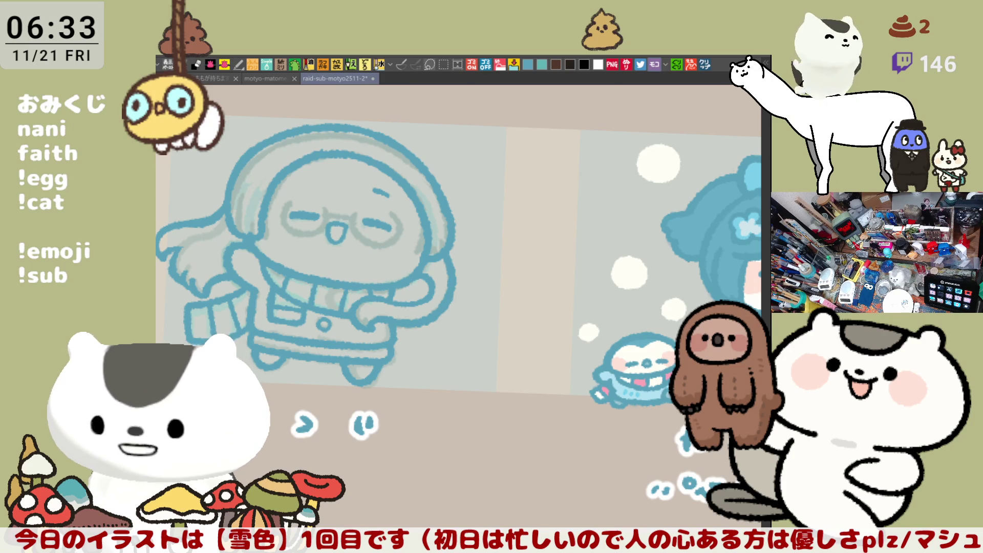
# - Erase part of the top-left outline, rework the left side and touch up the top of the head
pyautogui.moveTo(600, 390); pyautogui.dragTo(583, 324)
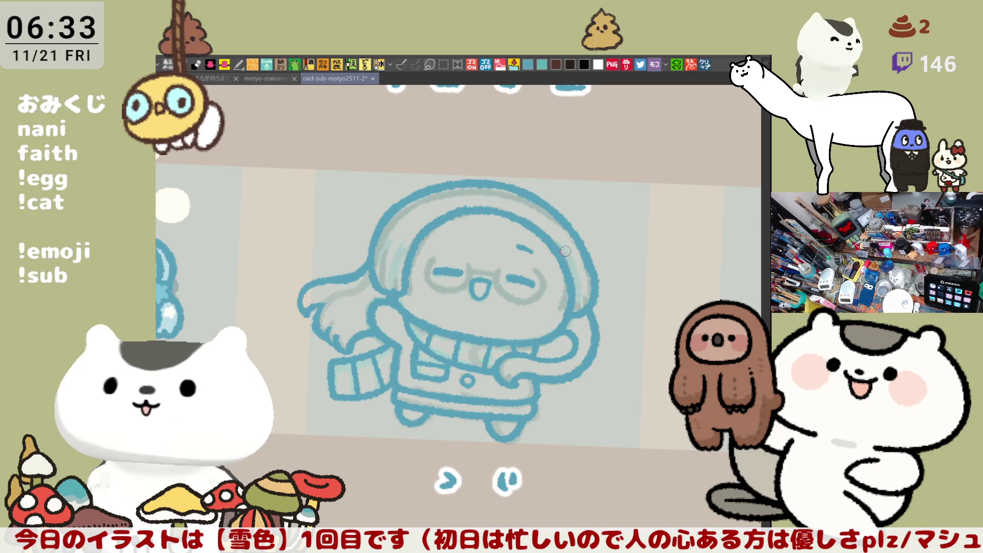
pyautogui.press('h')
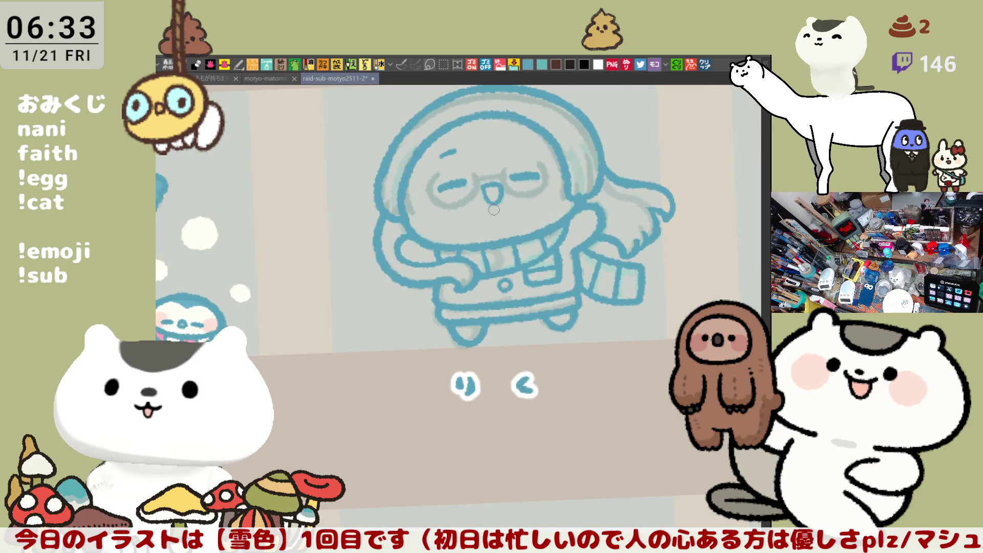
pyautogui.hotkey('shift', 'space')
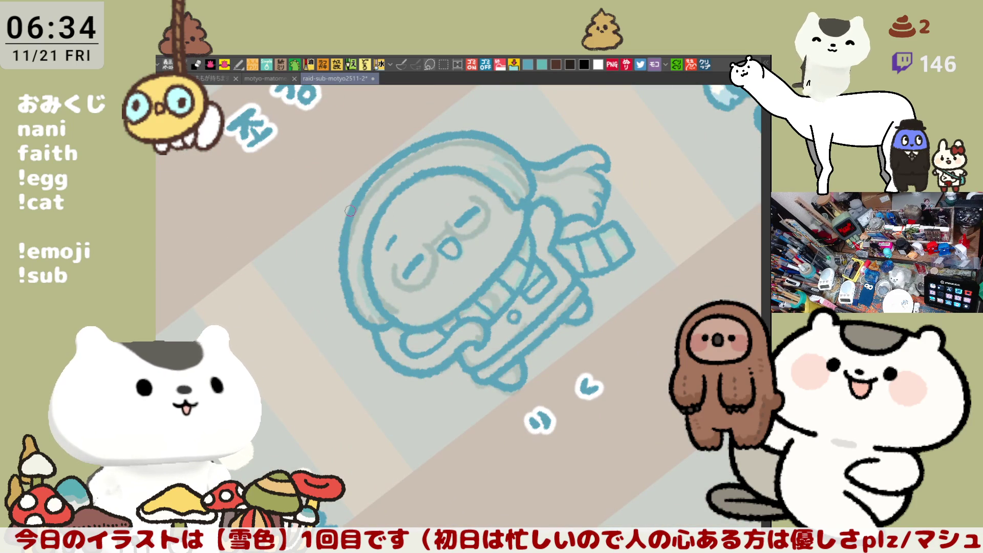
pyautogui.hotkey('shift', 'space')
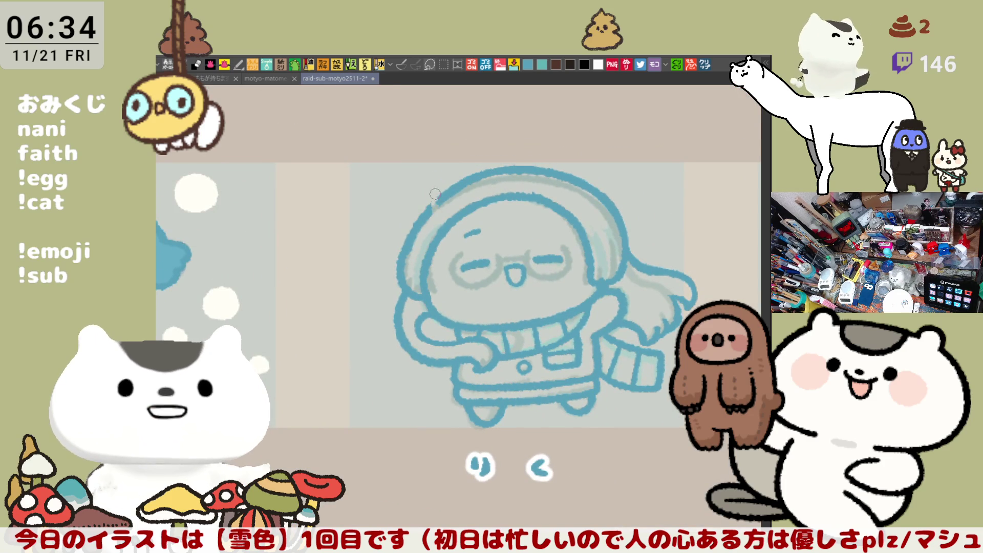
pyautogui.moveTo(461, 181); pyautogui.dragTo(507, 170)
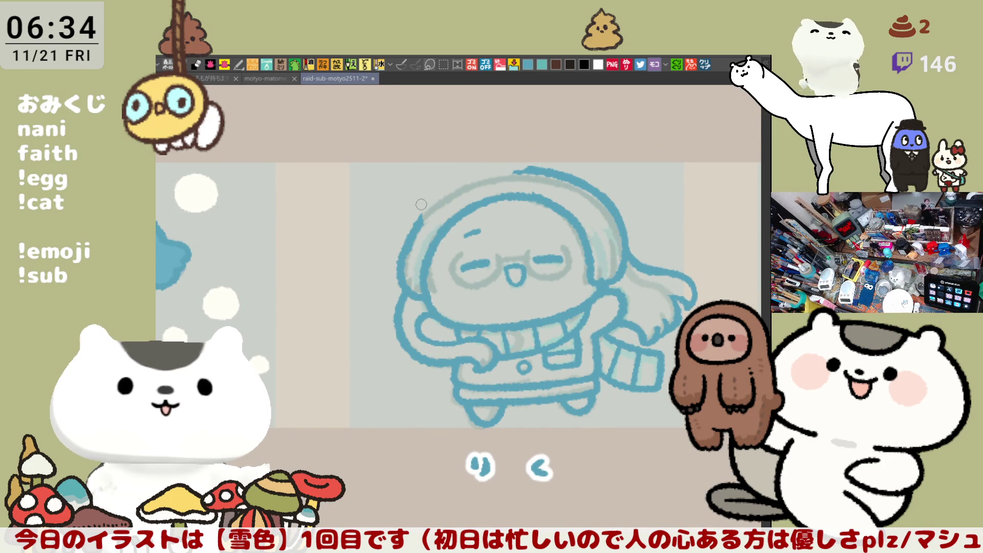
pyautogui.moveTo(459, 187); pyautogui.dragTo(384, 239)
pyautogui.moveTo(355, 278)
pyautogui.mouseDown()
pyautogui.moveTo(352, 215)
pyautogui.moveTo(355, 297)
pyautogui.moveTo(367, 240)
pyautogui.mouseUp()
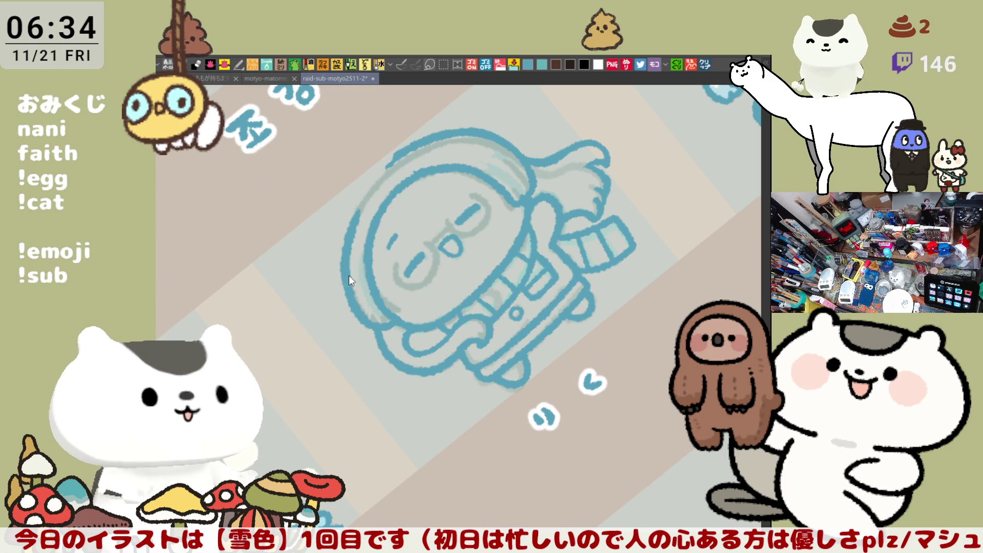
pyautogui.press('h')
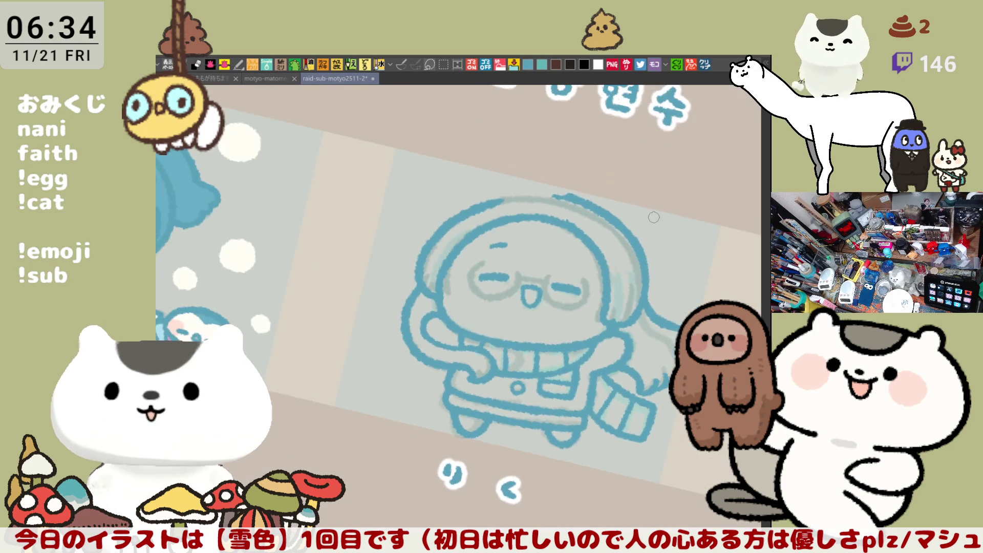
pyautogui.moveTo(422, 159)
pyautogui.mouseDown()
pyautogui.moveTo(493, 161)
pyautogui.moveTo(459, 157)
pyautogui.mouseUp()
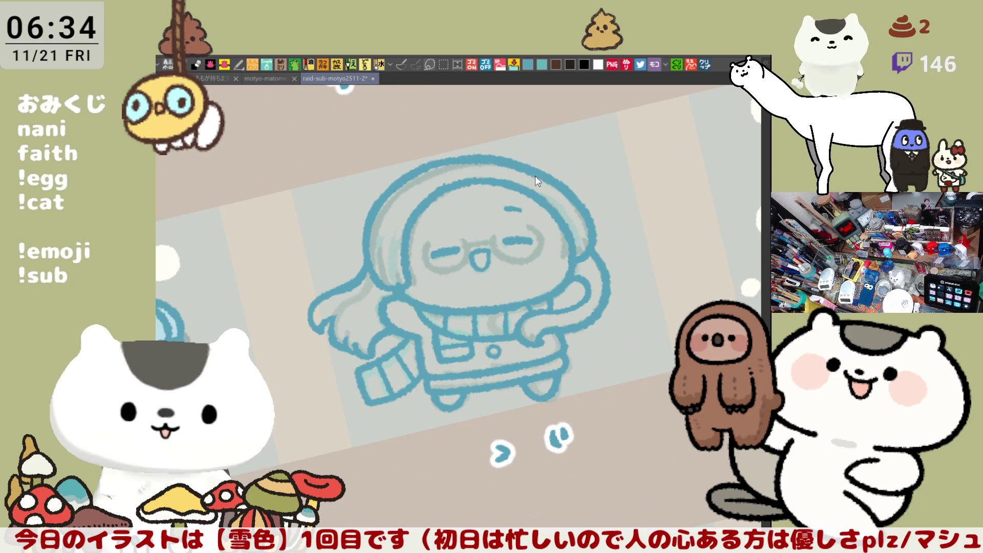
# - Mirror, tilt and straighten the canvas view to check the head shape
pyautogui.press('h')
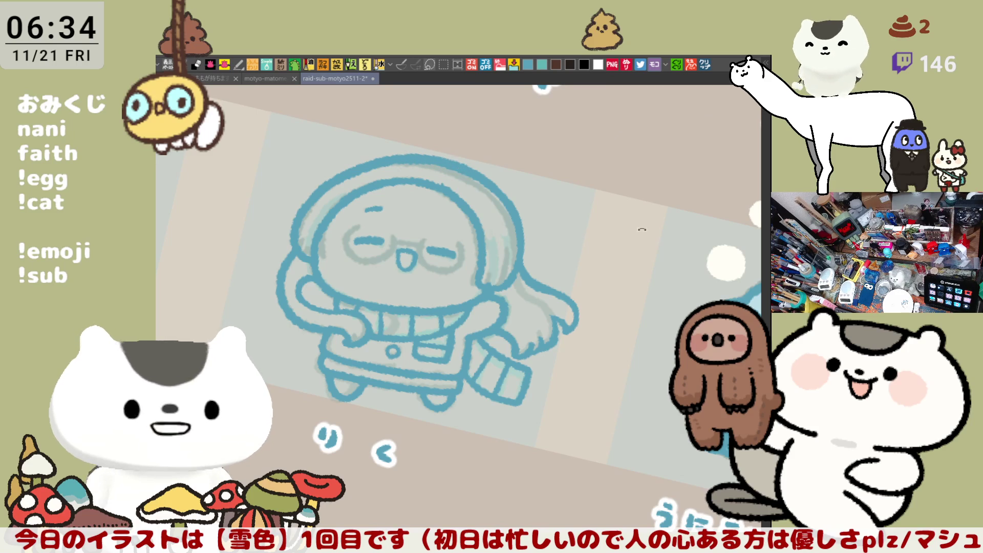
pyautogui.hotkey('shift', 'Home')
pyautogui.moveTo(631, 176); pyautogui.dragTo(340, 278)
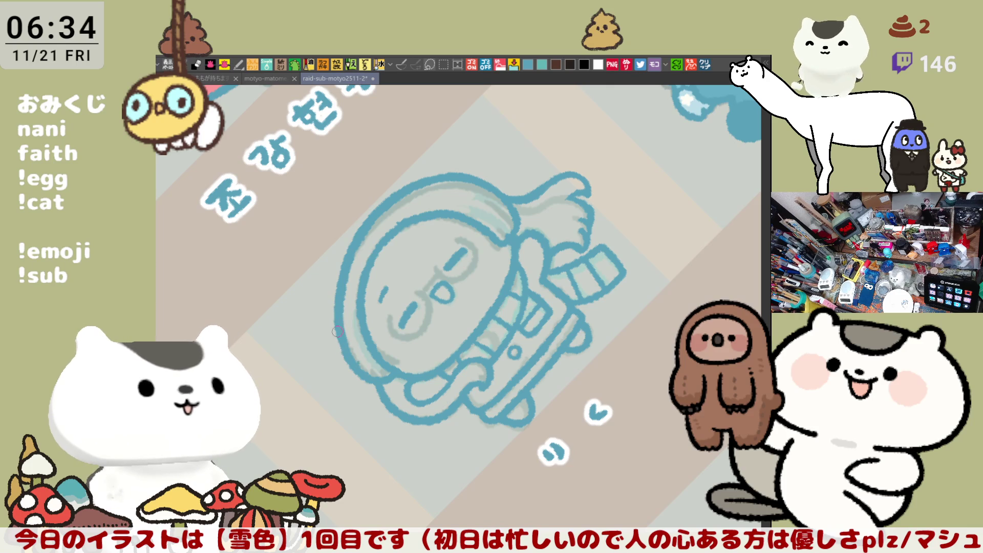
pyautogui.moveTo(343, 336)
pyautogui.mouseDown()
pyautogui.moveTo(620, 394)
pyautogui.moveTo(571, 186)
pyautogui.mouseUp()
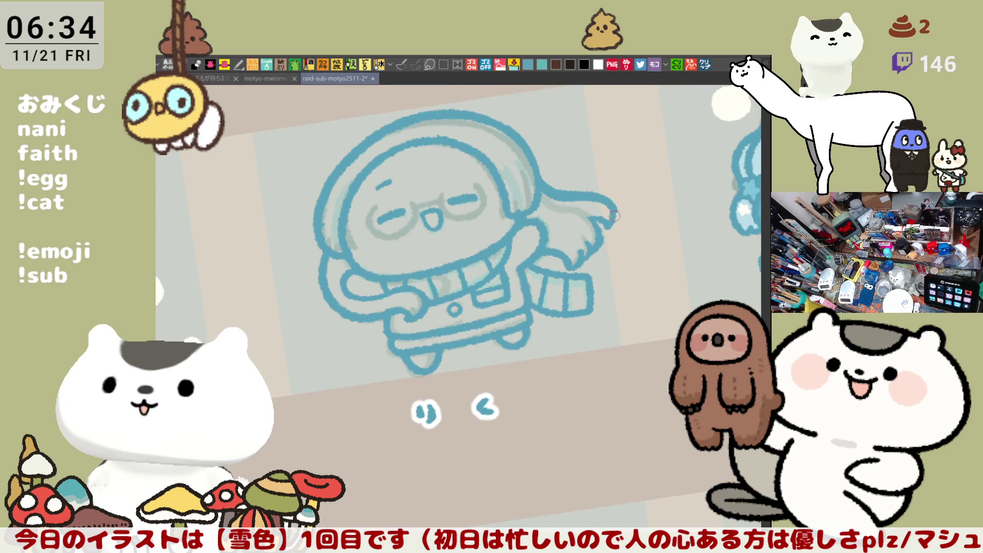
pyautogui.scroll(-3, 665, 250)
pyautogui.scroll(-3, 666, 250)
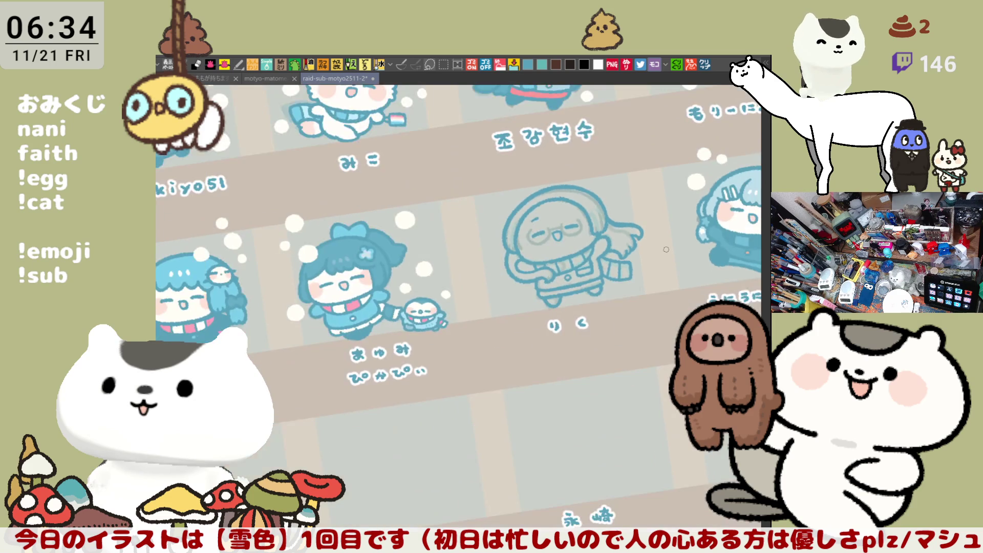
pyautogui.scroll(2, 636, 261)
pyautogui.scroll(3, 615, 270)
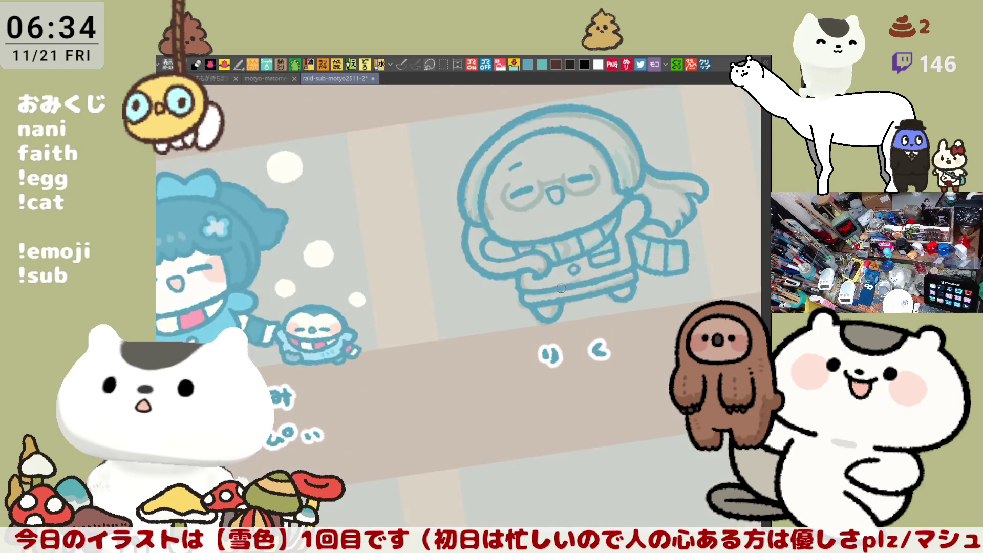
pyautogui.scroll(3, 561, 287)
pyautogui.moveTo(561, 287)
pyautogui.mouseDown()
pyautogui.moveTo(499, 322)
pyautogui.moveTo(613, 243)
pyautogui.mouseUp()
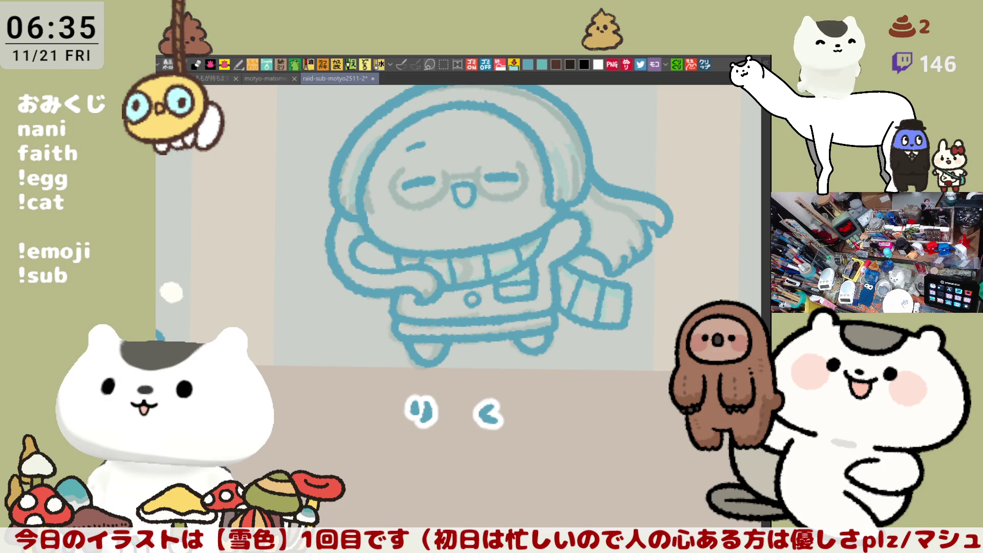
# - Ink the right lens edge, the bridge and the left lens arc in light blue over the face
pyautogui.moveTo(569, 294)
pyautogui.mouseDown()
pyautogui.moveTo(578, 397)
pyautogui.moveTo(421, 231)
pyautogui.moveTo(431, 307)
pyautogui.moveTo(484, 303)
pyautogui.mouseUp()
pyautogui.scroll(3, 579, 397)
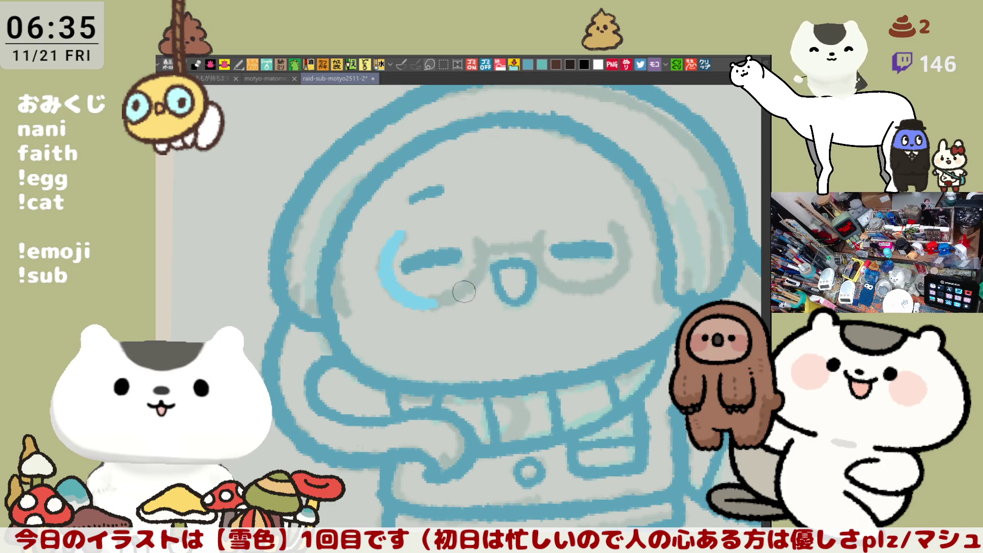
pyautogui.moveTo(623, 338); pyautogui.dragTo(495, 253)
pyautogui.moveTo(421, 241); pyautogui.dragTo(447, 303)
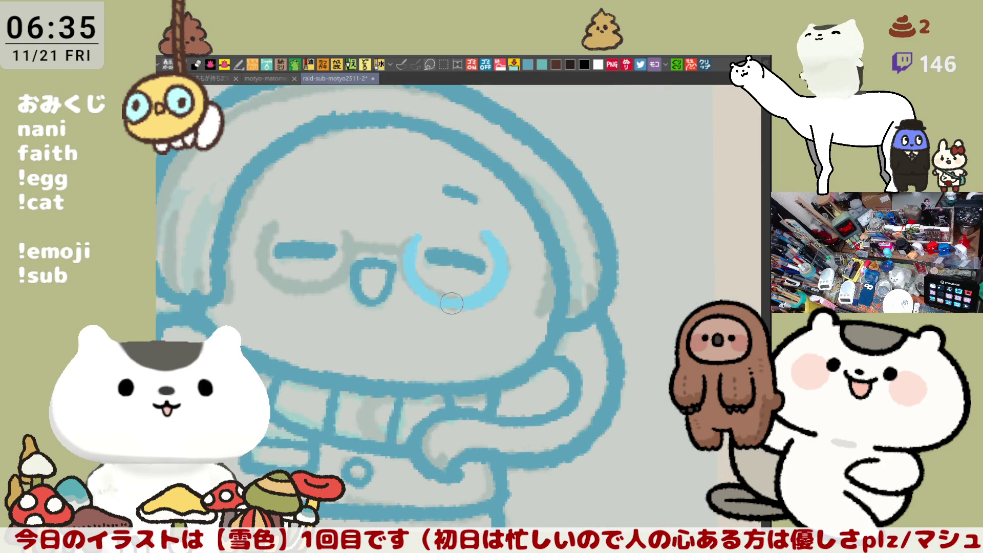
pyautogui.moveTo(355, 244); pyautogui.dragTo(396, 250)
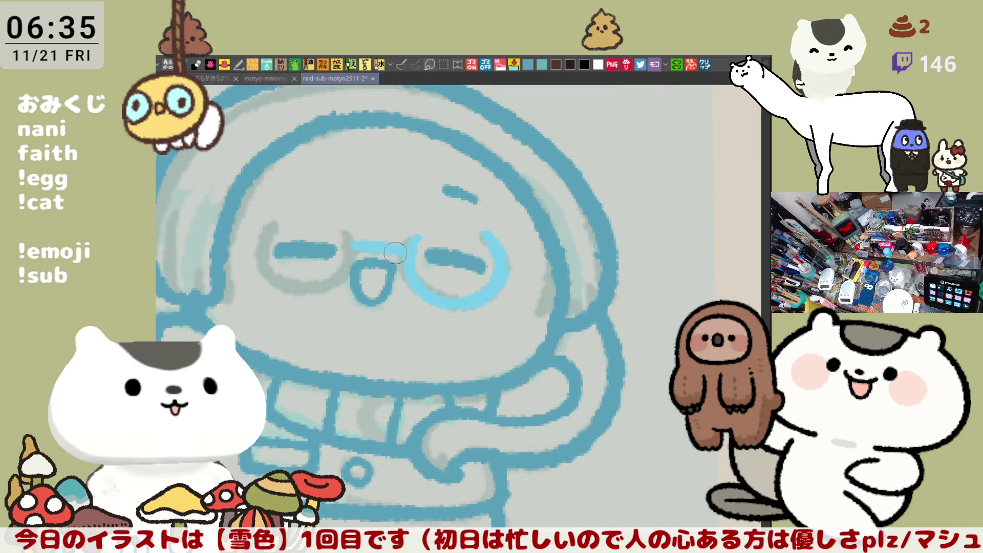
pyautogui.hotkey('ctrl', 'z')
pyautogui.scroll(2, 361, 270)
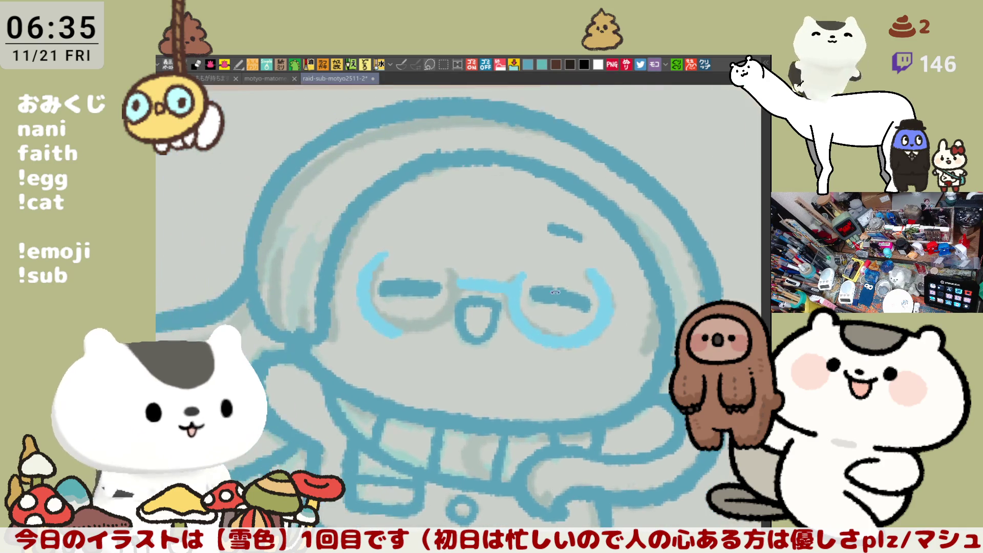
pyautogui.moveTo(367, 269)
pyautogui.mouseDown()
pyautogui.moveTo(361, 319)
pyautogui.moveTo(409, 336)
pyautogui.moveTo(492, 290)
pyautogui.moveTo(495, 336)
pyautogui.moveTo(590, 263)
pyautogui.mouseUp()
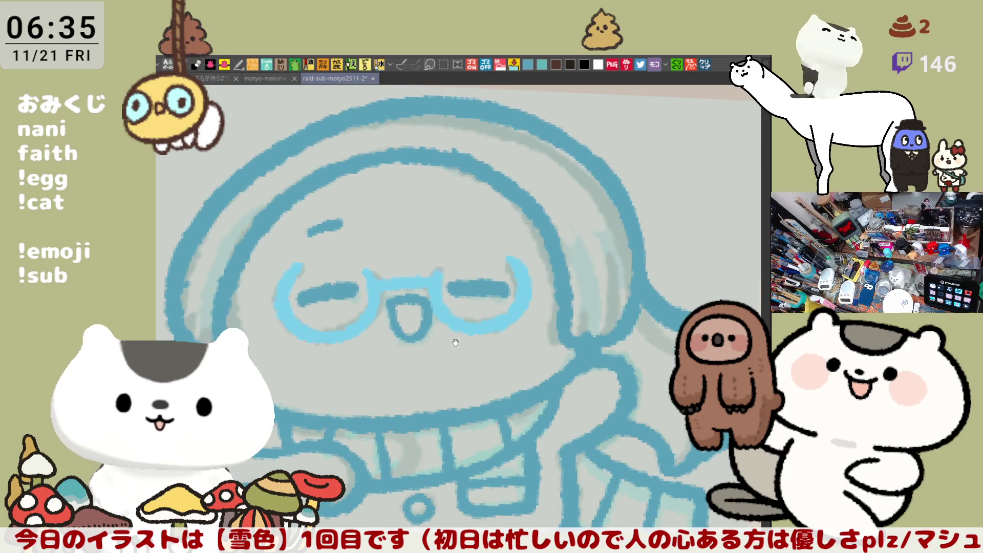
pyautogui.moveTo(455, 346); pyautogui.dragTo(589, 262)
pyautogui.scroll(2, 461, 342)
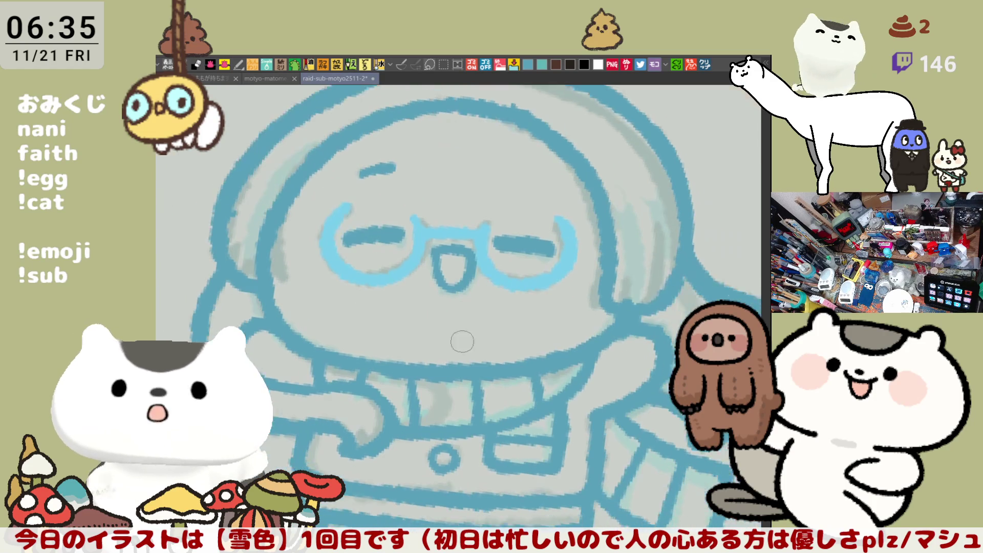
pyautogui.moveTo(492, 346); pyautogui.dragTo(603, 300)
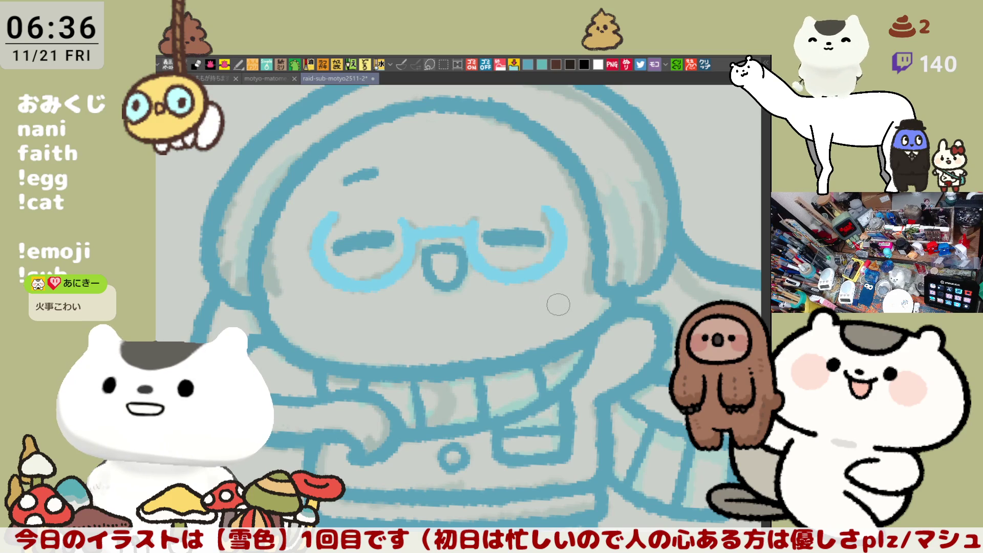
pyautogui.scroll(-2, 555, 306)
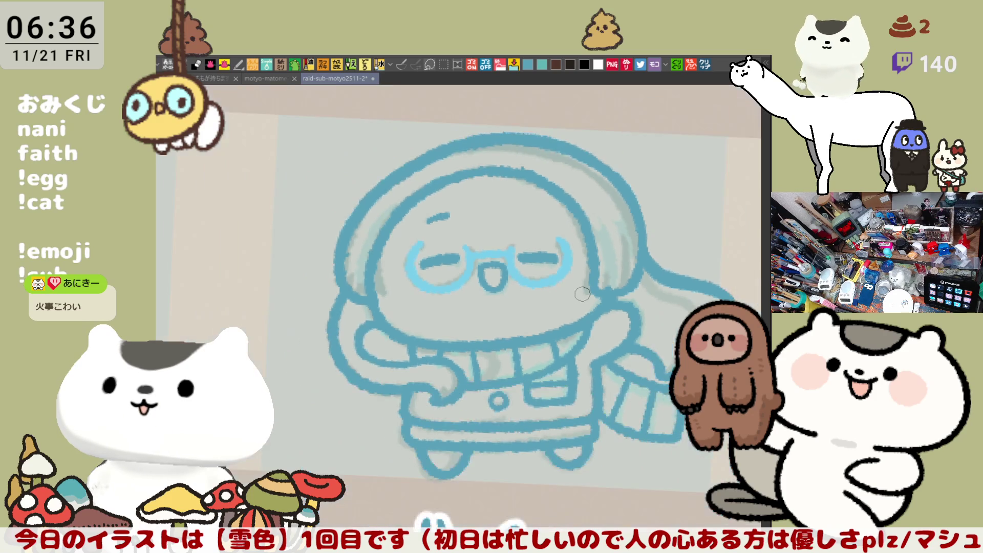
pyautogui.scroll(-2, 568, 300)
pyautogui.scroll(-1, 577, 296)
pyautogui.scroll(-1, 582, 294)
pyautogui.scroll(-2, 582, 294)
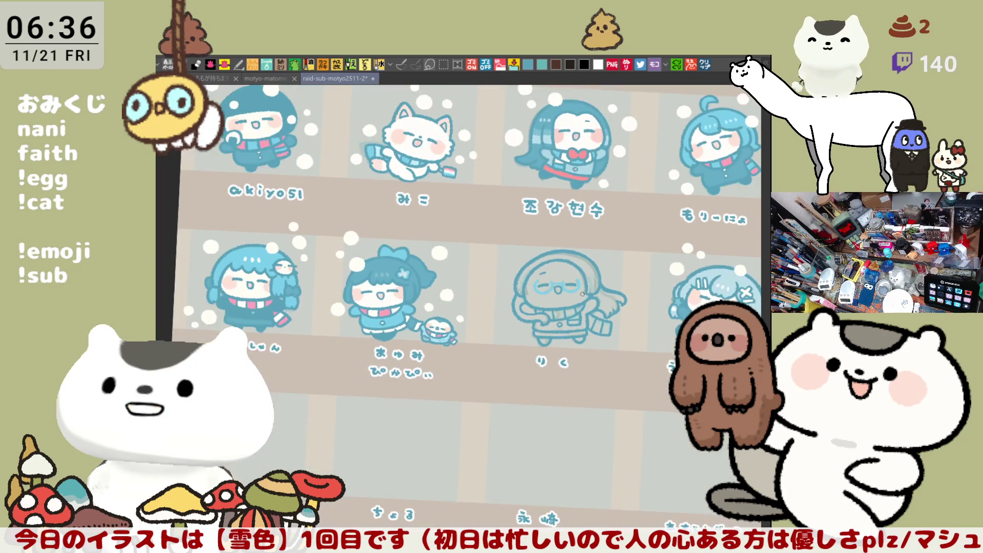
pyautogui.scroll(-1, 582, 293)
pyautogui.scroll(-1, 582, 293)
pyautogui.scroll(-1, 583, 292)
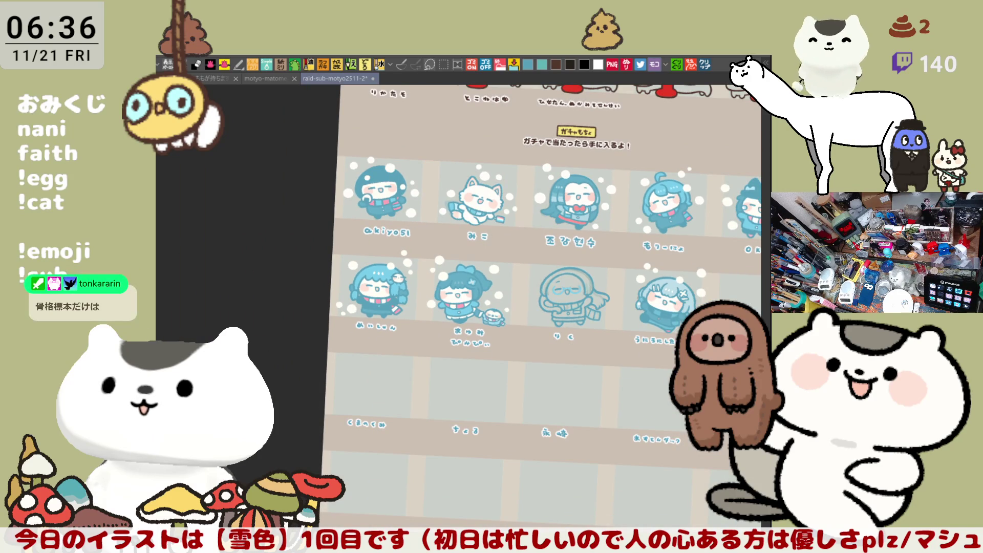
# - Recentre the sheet on the りく character and its neighbour and add a small stroke beside it
pyautogui.moveTo(582, 293); pyautogui.dragTo(477, 284)
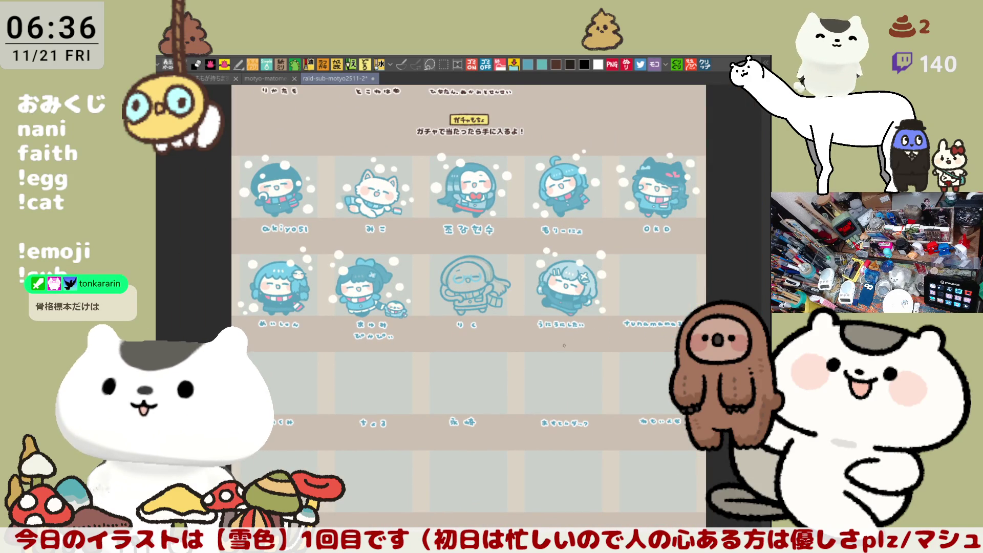
pyautogui.scroll(2, 562, 345)
pyautogui.scroll(2, 562, 345)
pyautogui.scroll(2, 563, 345)
pyautogui.scroll(2, 563, 344)
pyautogui.moveTo(559, 308); pyautogui.dragTo(569, 305)
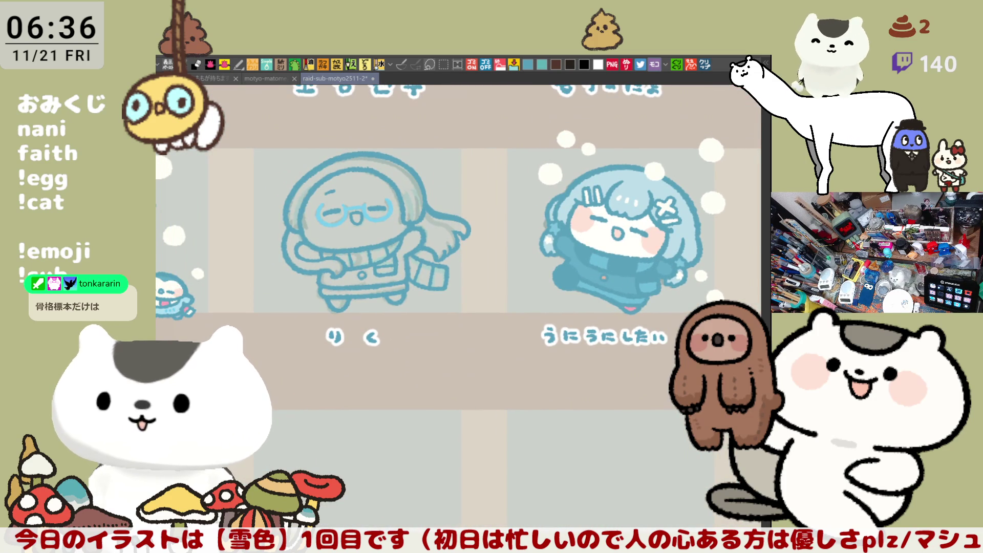
pyautogui.moveTo(321, 366)
pyautogui.mouseDown()
pyautogui.moveTo(424, 123)
pyautogui.moveTo(492, 330)
pyautogui.mouseUp()
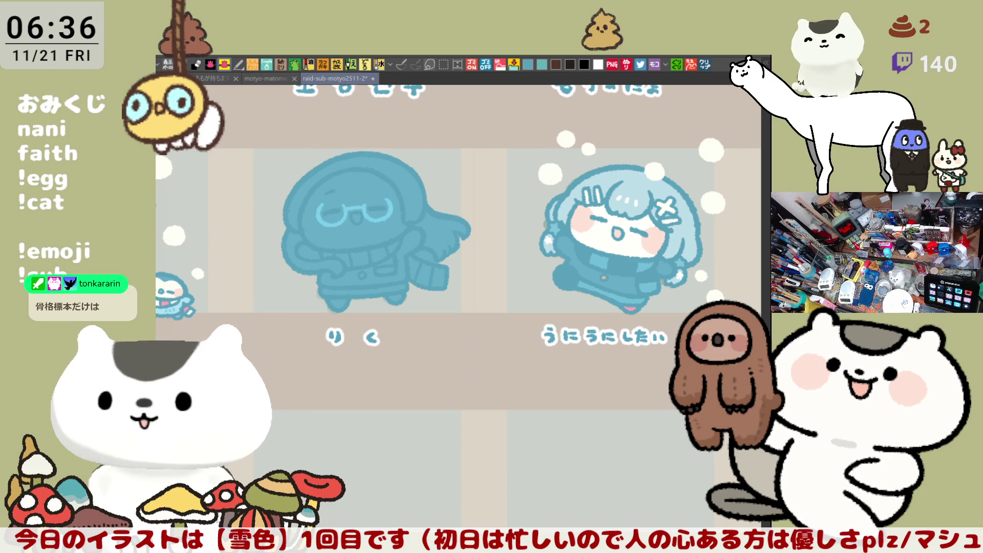
# - Fill the character's face white, then bring up the art-supplies photo document
pyautogui.click(361, 207)
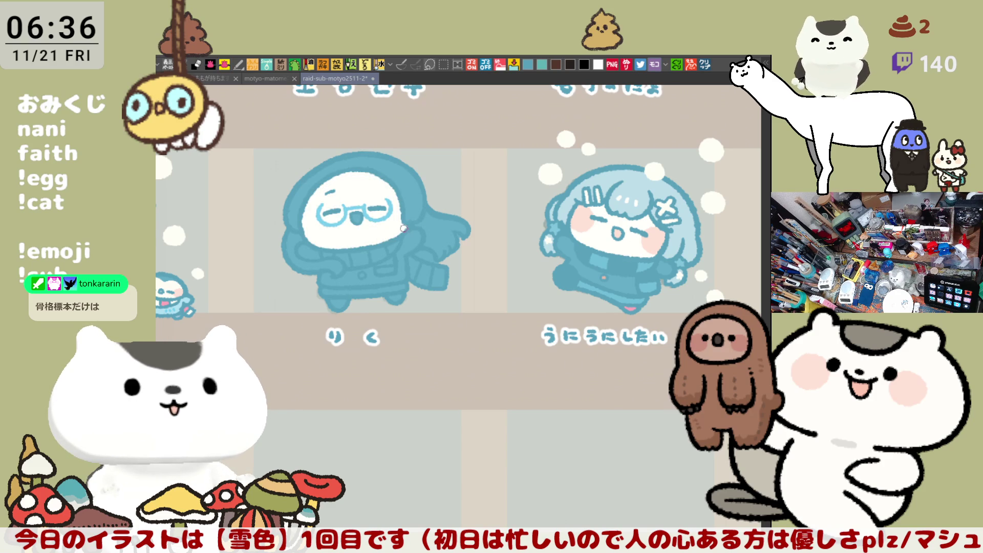
pyautogui.scroll(-2, 404, 229)
pyautogui.scroll(4, 461, 307)
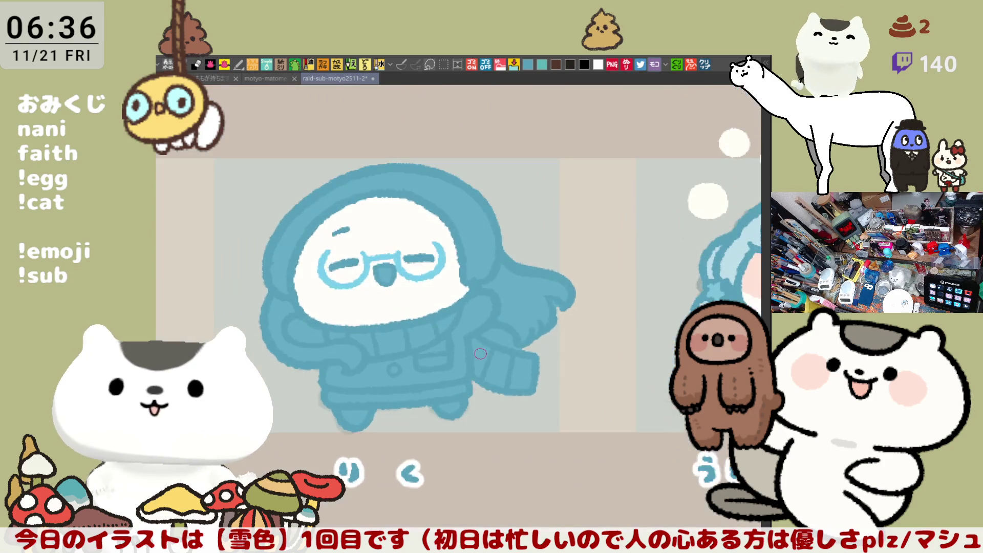
pyautogui.moveTo(567, 320); pyautogui.dragTo(557, 298)
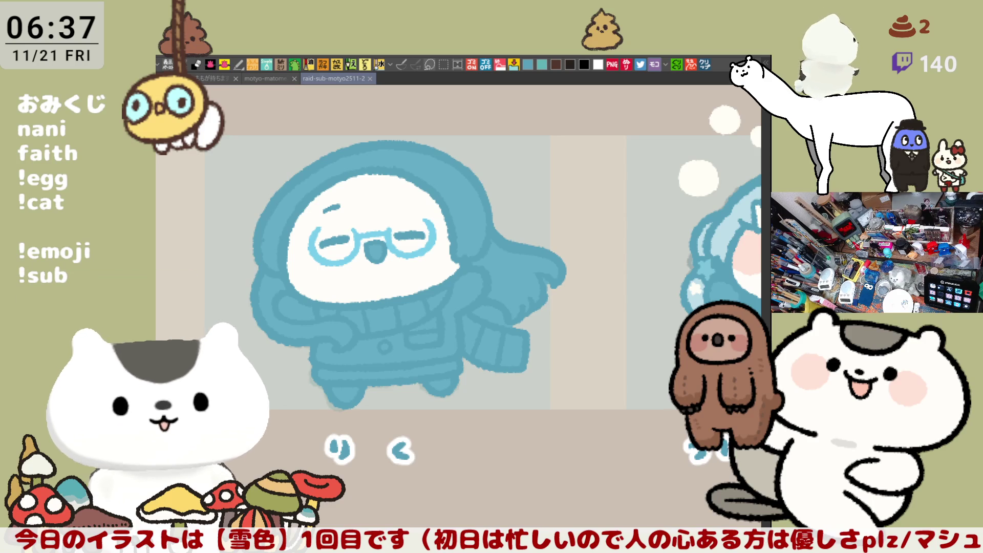
pyautogui.click(709, 66)
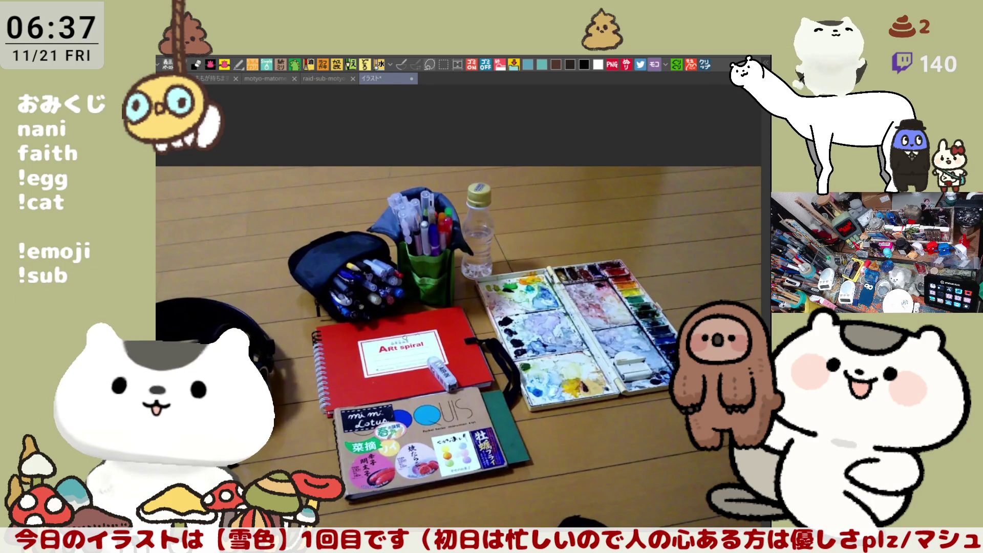
pyautogui.scroll(2, 461, 346)
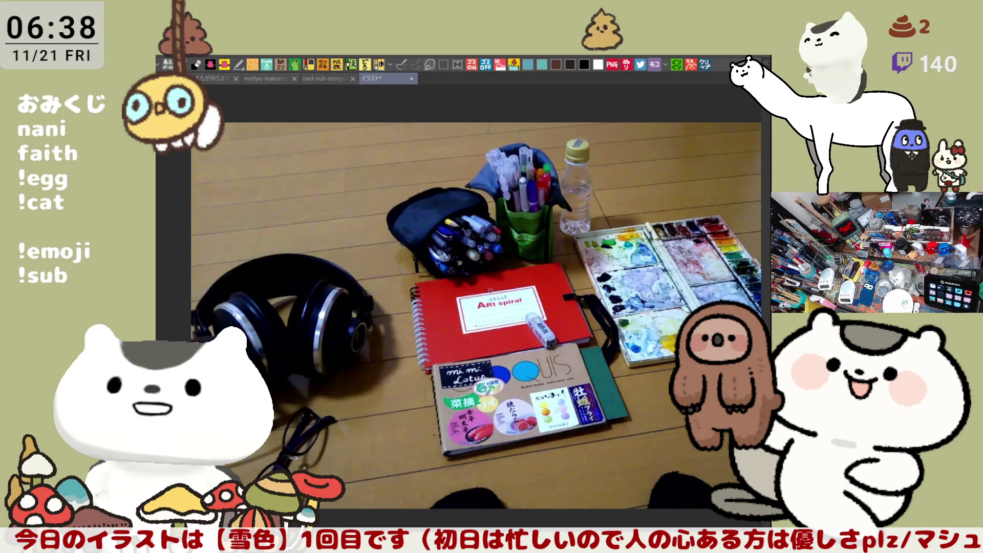
pyautogui.scroll(-1, 461, 307)
pyautogui.scroll(-1, 460, 308)
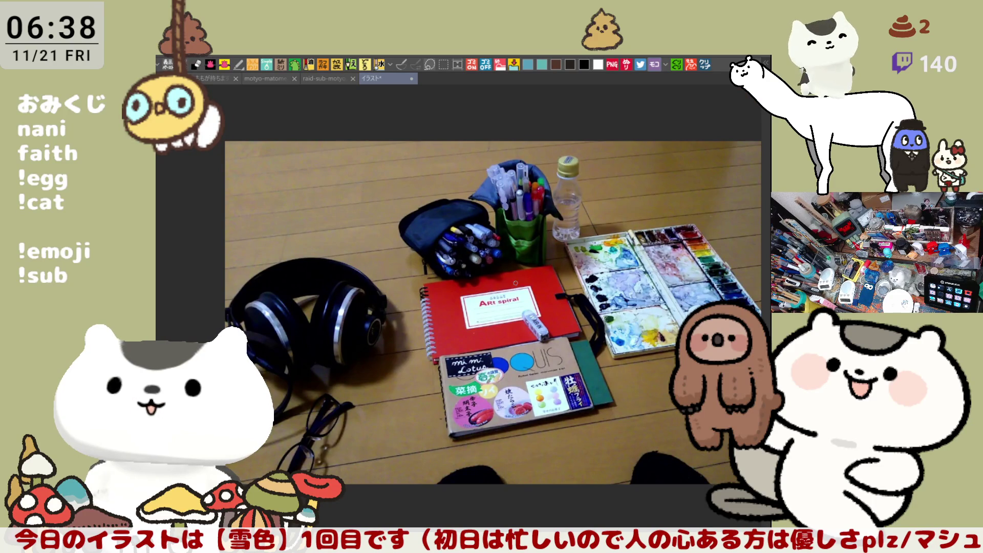
pyautogui.scroll(1, 492, 307)
pyautogui.scroll(2, 492, 307)
pyautogui.scroll(1, 491, 307)
pyautogui.scroll(1, 538, 446)
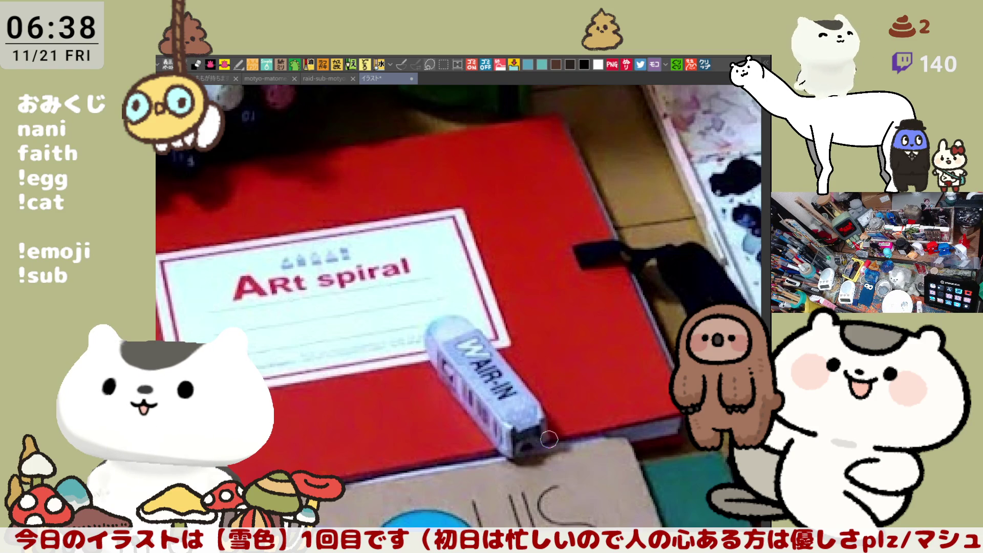
pyautogui.scroll(-5, 549, 439)
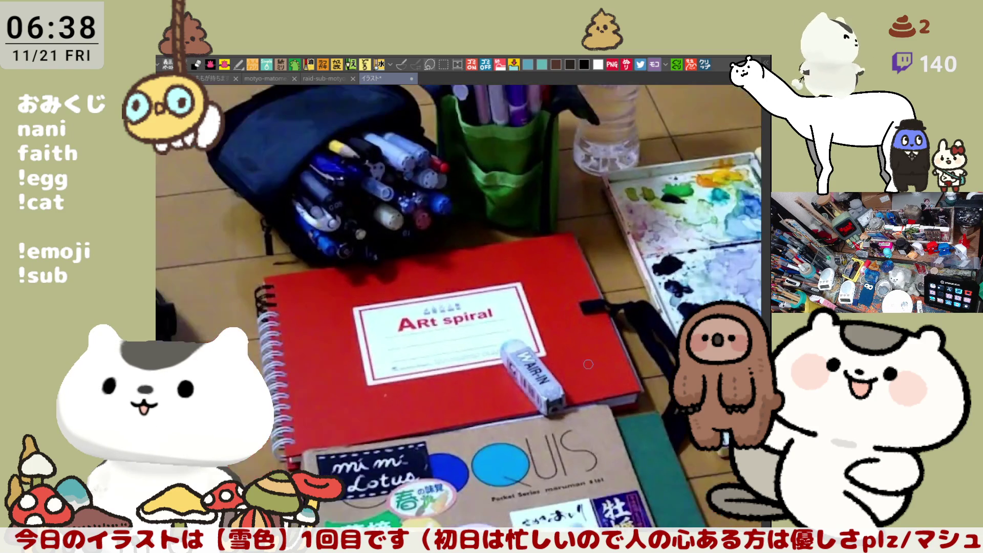
pyautogui.scroll(-2, 549, 440)
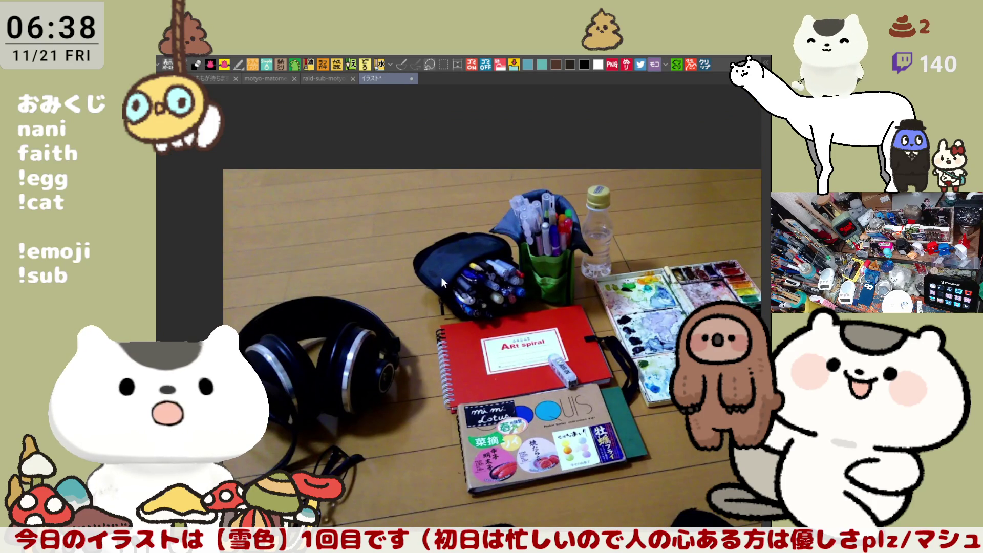
pyautogui.hotkey('ctrl', 'w')
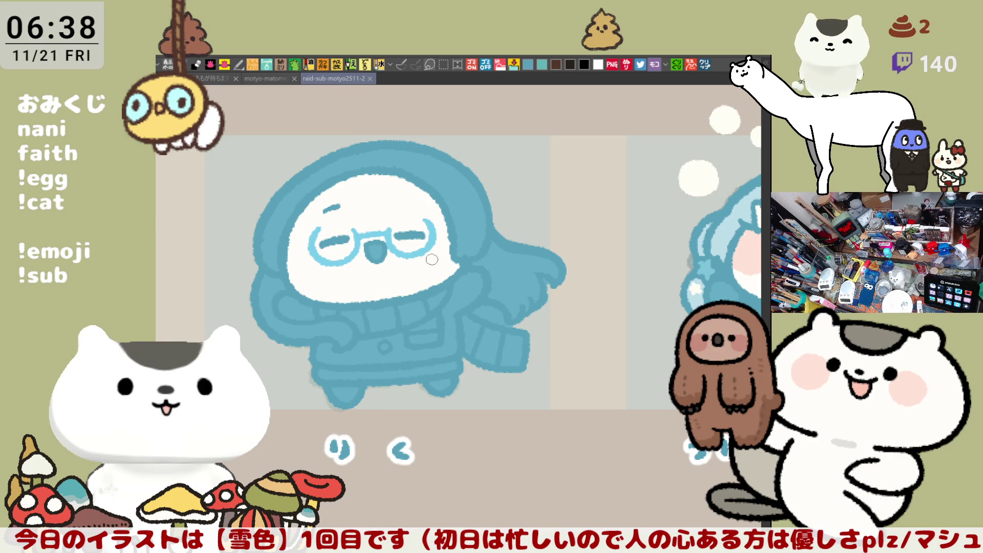
pyautogui.scroll(3, 430, 259)
pyautogui.scroll(2, 431, 260)
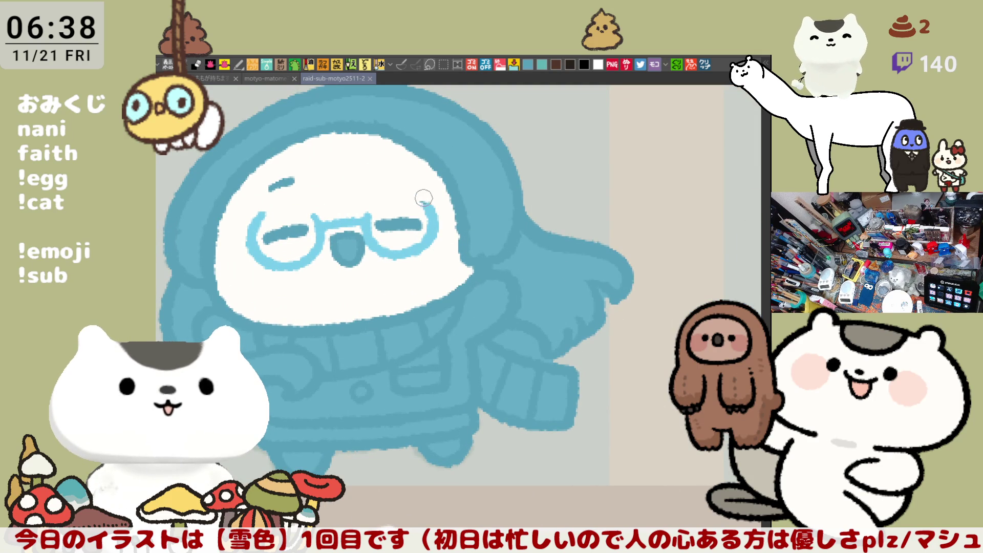
# - Dab a small white highlight near the glasses
pyautogui.click(422, 202)
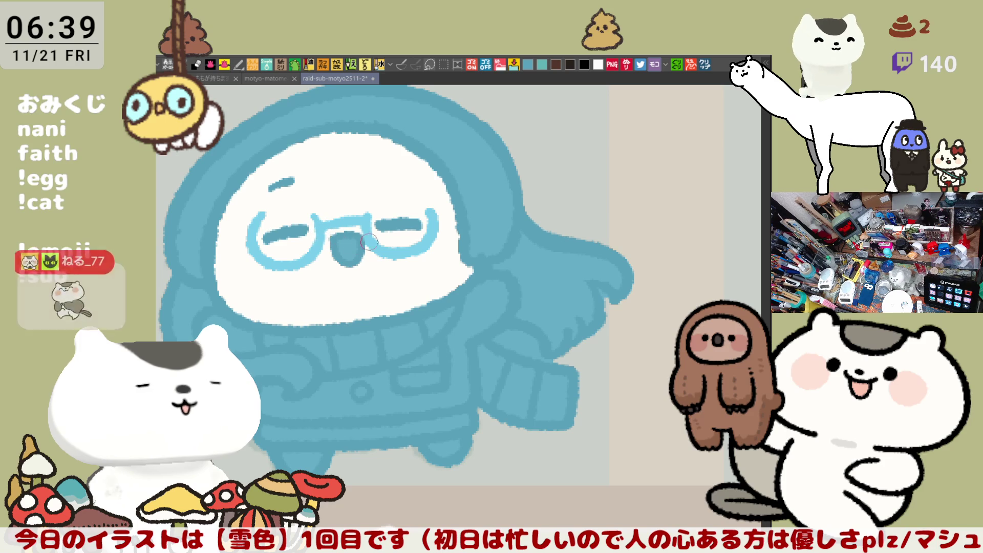
pyautogui.scroll(1, 321, 231)
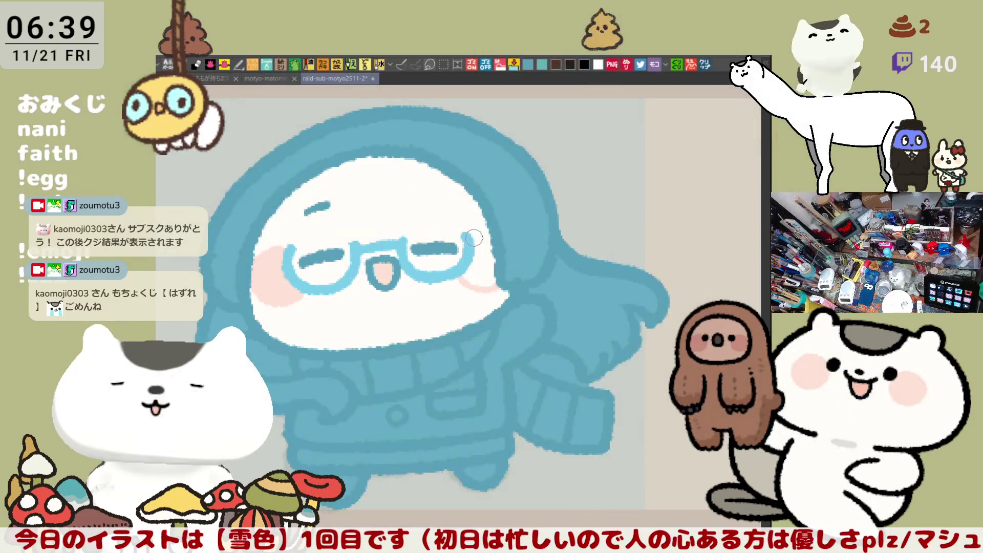
# - Deepen the right cheek blush, lighten a patch on the arm and fill the hood hair dark teal
pyautogui.moveTo(489, 246); pyautogui.dragTo(480, 276)
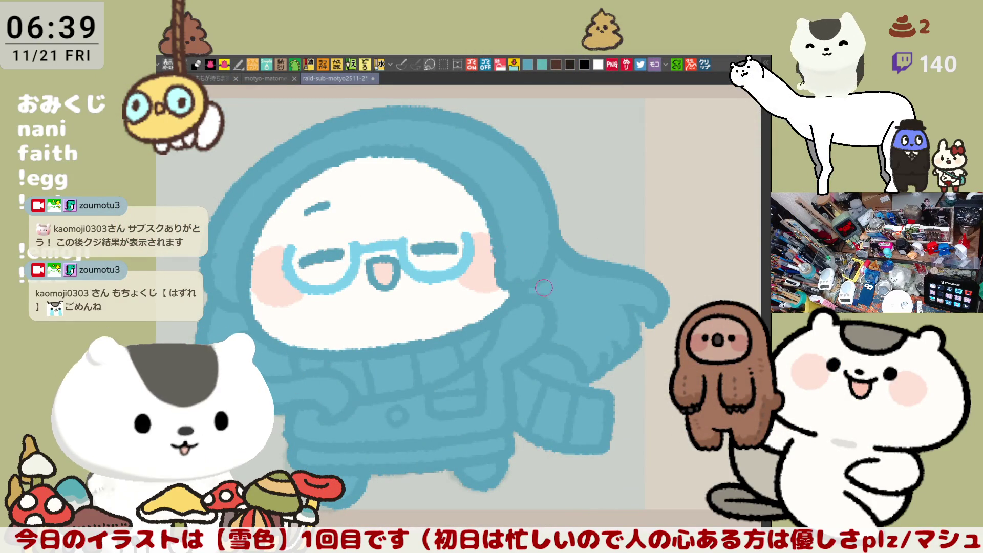
pyautogui.moveTo(539, 362); pyautogui.dragTo(587, 381)
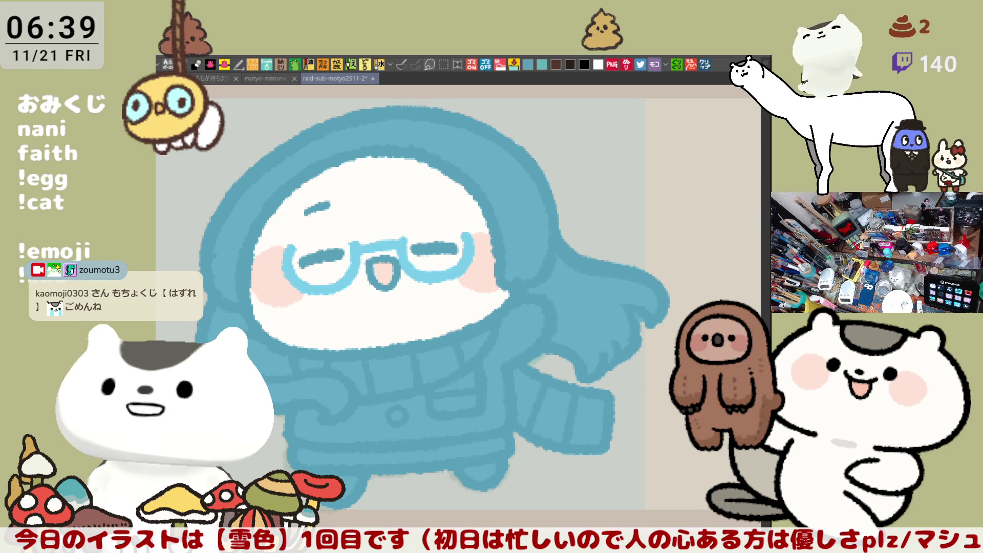
pyautogui.click(509, 225)
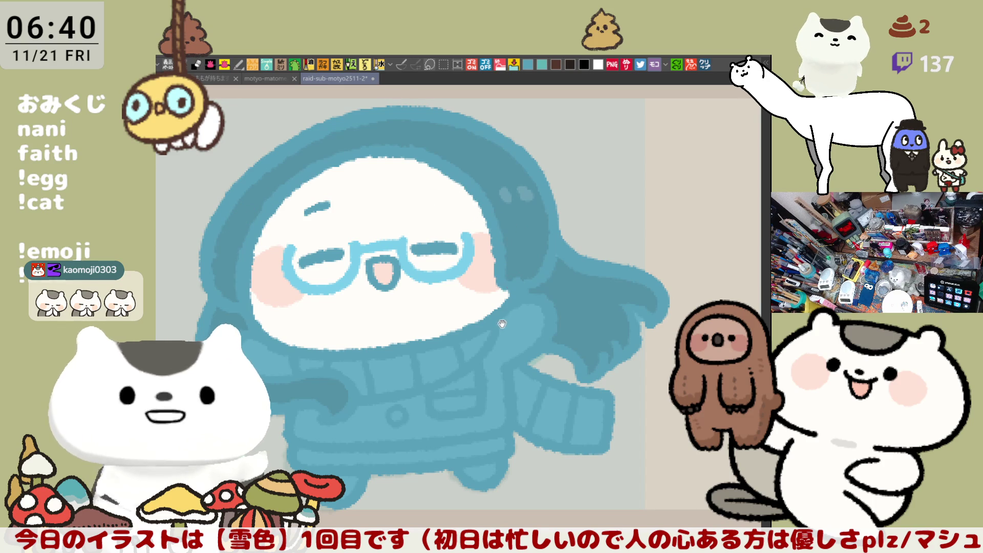
# - Bucket-fill the coat and the right foot a deeper teal
pyautogui.moveTo(492, 345); pyautogui.dragTo(527, 294)
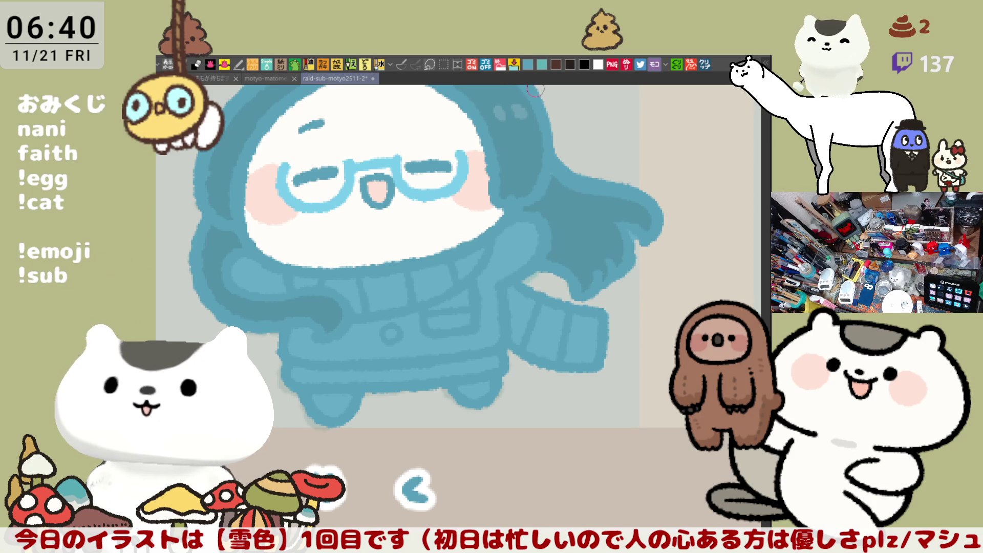
pyautogui.click(289, 275)
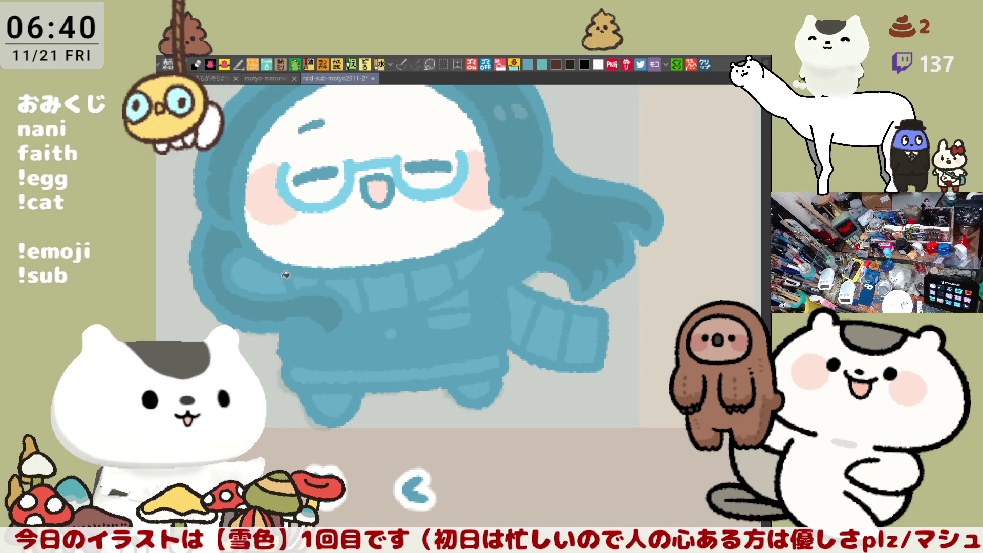
pyautogui.scroll(2, 289, 275)
pyautogui.moveTo(289, 275); pyautogui.dragTo(362, 347)
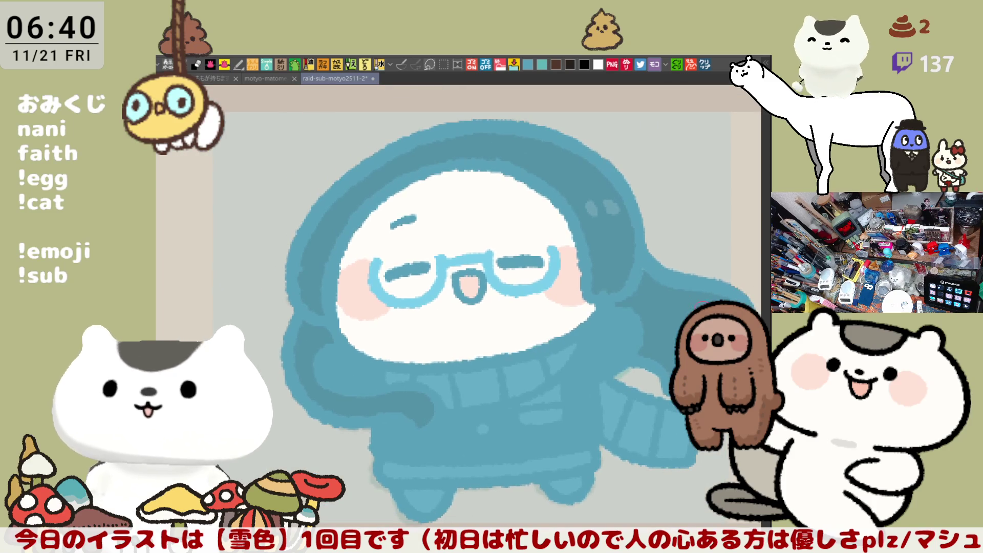
pyautogui.moveTo(469, 477); pyautogui.dragTo(468, 388)
pyautogui.click(552, 392)
# - Recentre the character and paint the scarf light blue
pyautogui.moveTo(646, 279); pyautogui.dragTo(655, 311)
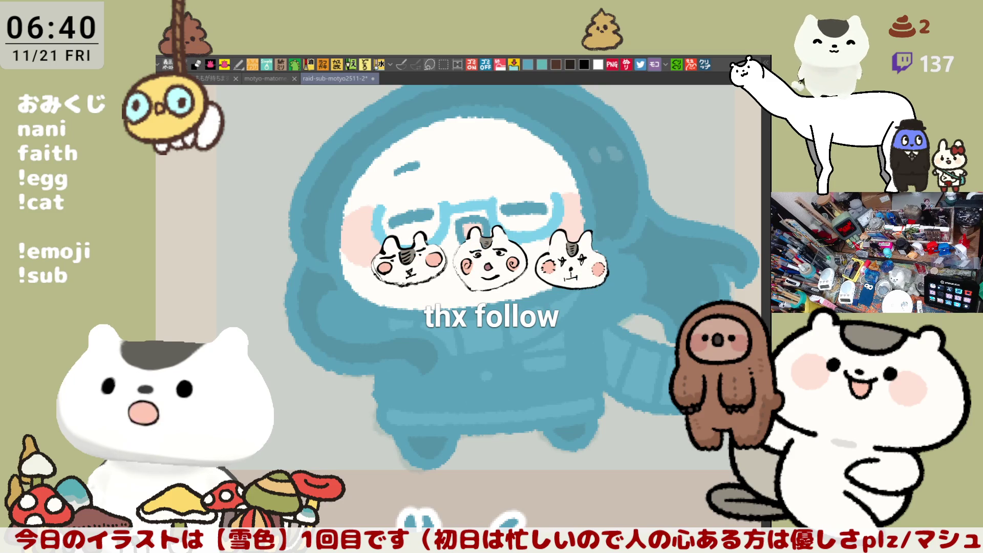
pyautogui.moveTo(539, 331); pyautogui.dragTo(468, 331)
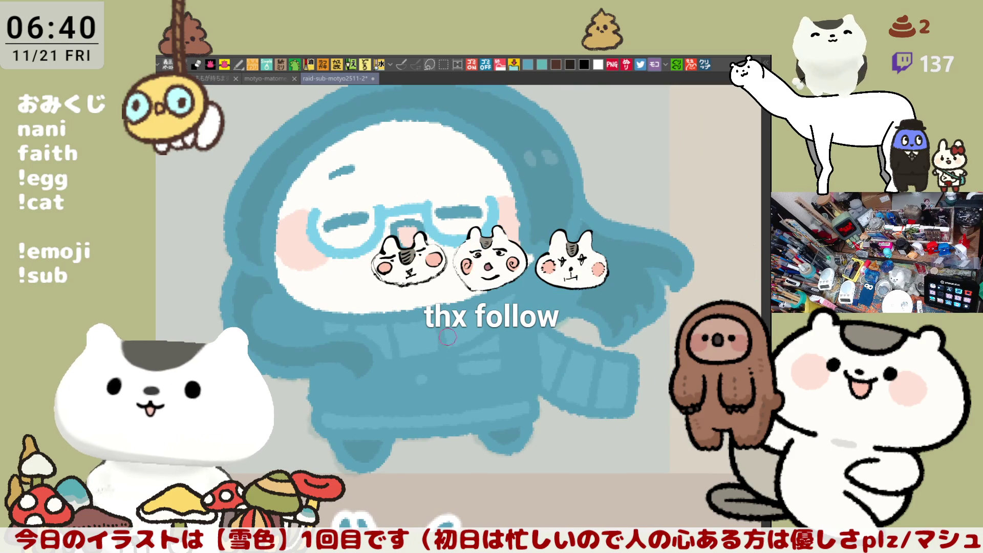
pyautogui.moveTo(392, 314); pyautogui.dragTo(430, 346)
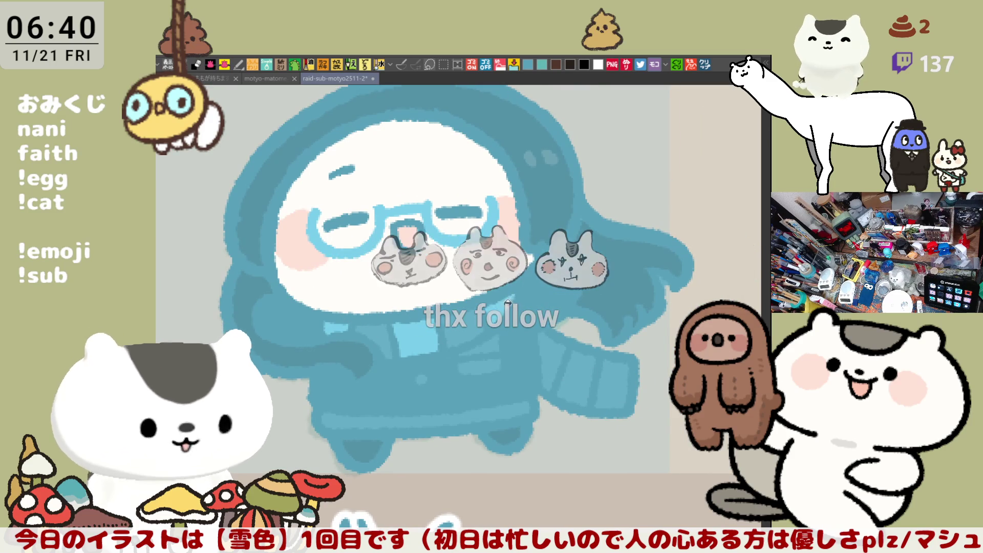
pyautogui.scroll(2, 562, 360)
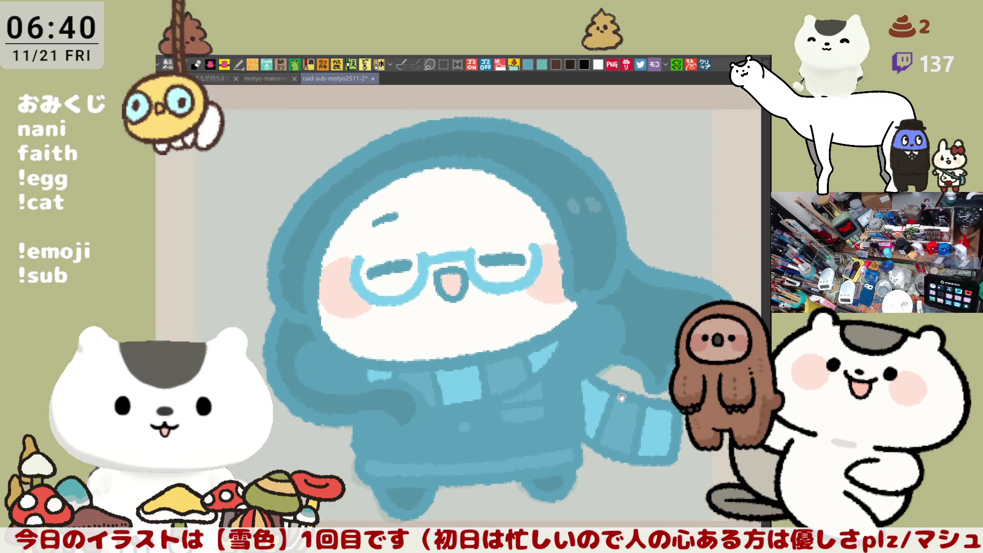
pyautogui.moveTo(414, 391); pyautogui.dragTo(438, 399)
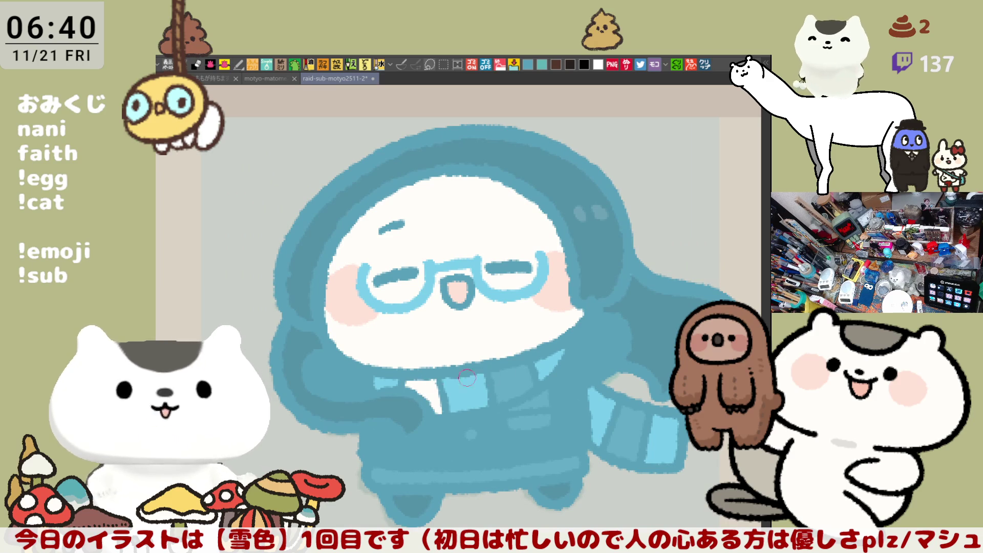
pyautogui.moveTo(491, 384); pyautogui.dragTo(530, 380)
pyautogui.moveTo(614, 454); pyautogui.dragTo(644, 423)
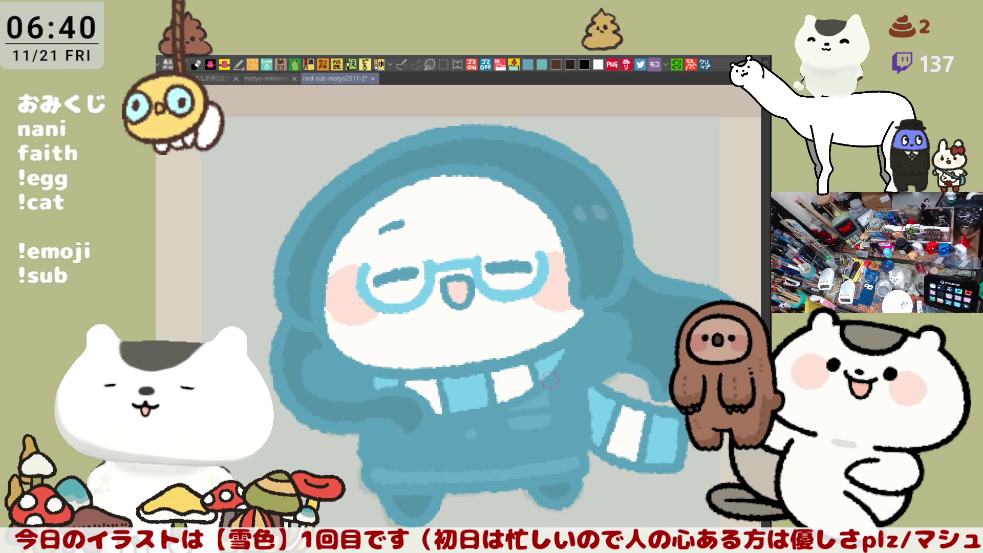
pyautogui.moveTo(511, 399); pyautogui.dragTo(549, 396)
pyautogui.moveTo(511, 421)
pyautogui.mouseDown()
pyautogui.moveTo(549, 419)
pyautogui.moveTo(548, 396)
pyautogui.mouseUp()
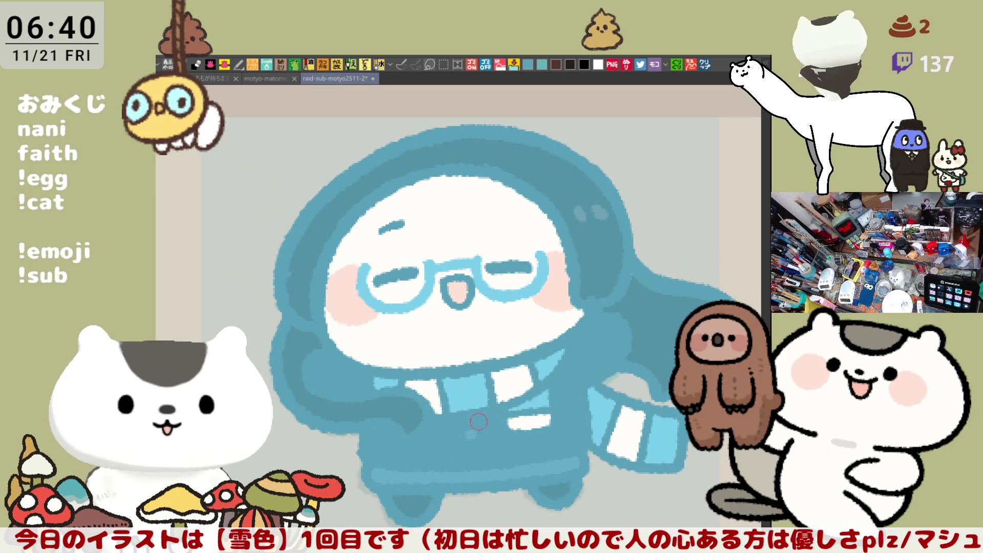
pyautogui.moveTo(471, 432); pyautogui.dragTo(515, 427)
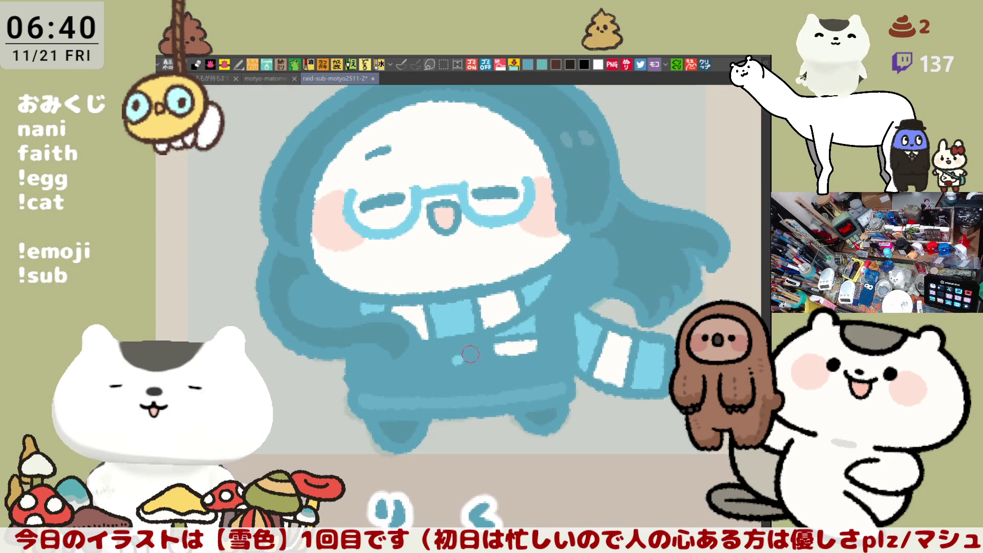
pyautogui.moveTo(538, 369); pyautogui.dragTo(625, 324)
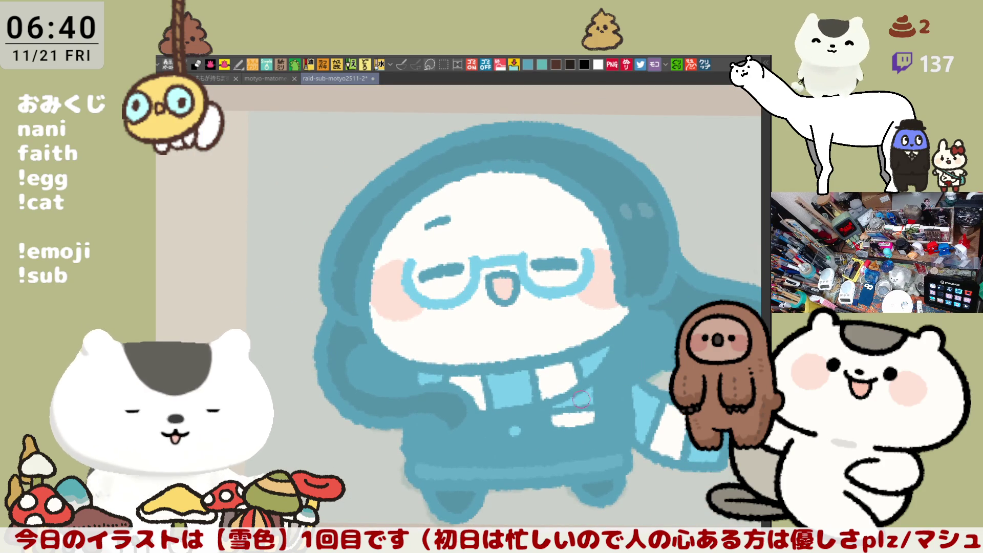
pyautogui.scroll(-2, 527, 416)
pyautogui.scroll(-3, 527, 415)
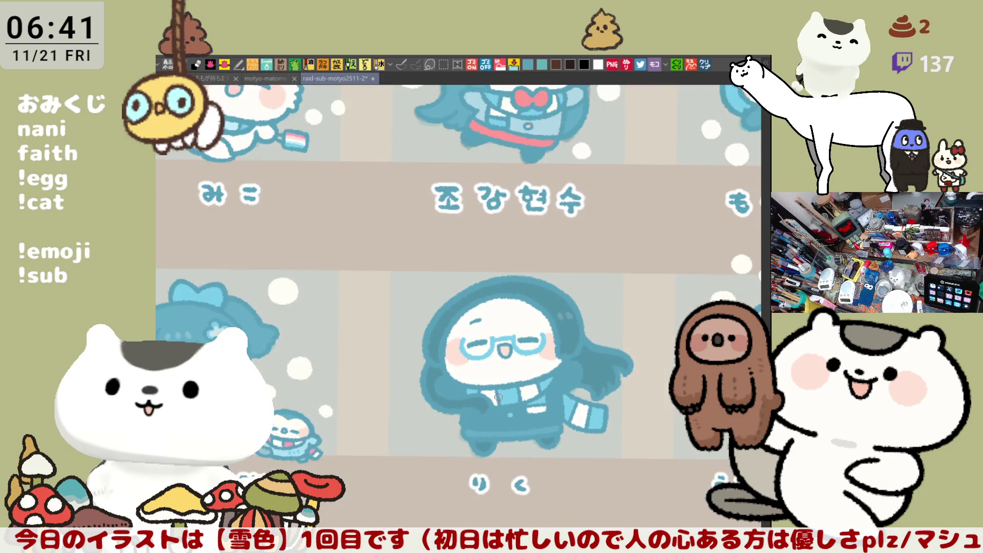
pyautogui.scroll(-2, 527, 415)
pyautogui.scroll(-2, 528, 415)
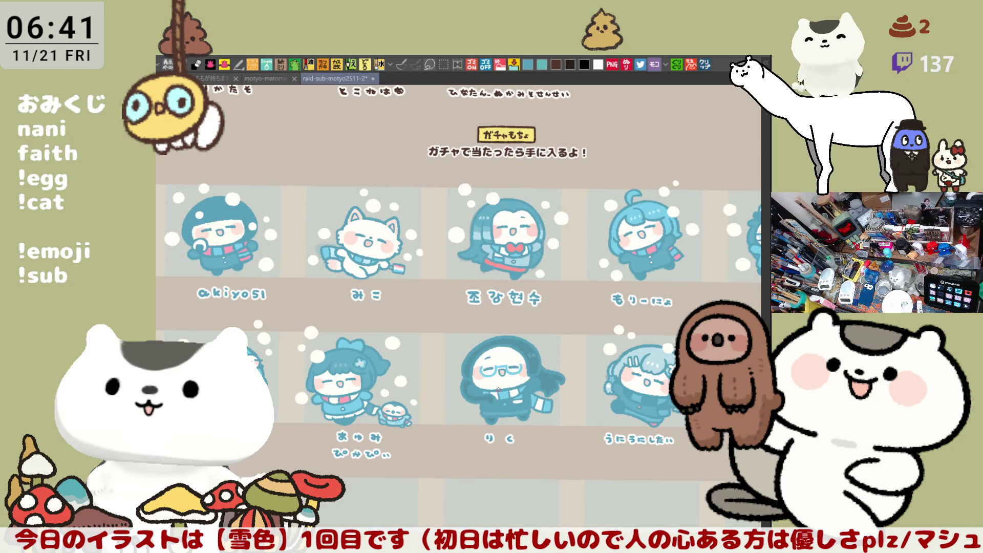
pyautogui.scroll(2, 499, 389)
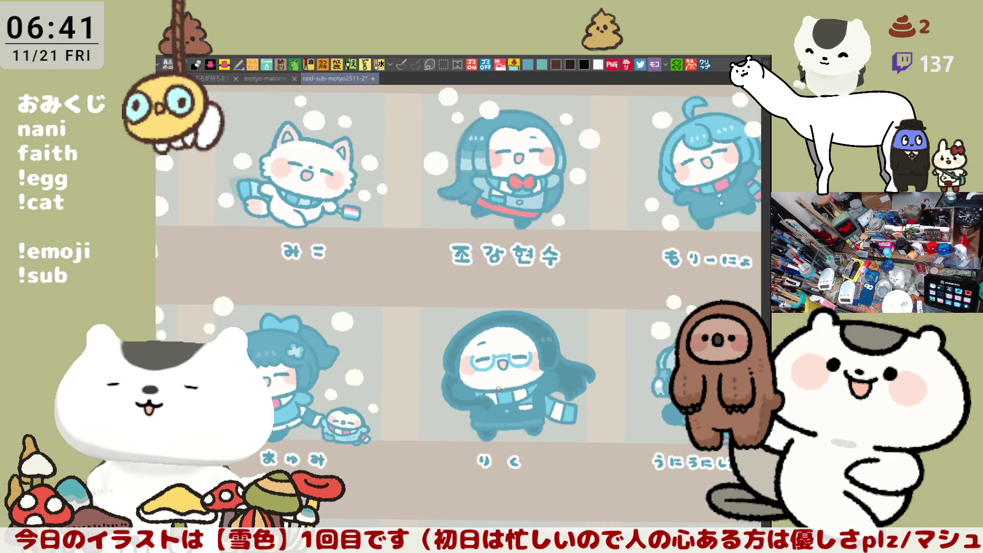
pyautogui.scroll(2, 500, 388)
pyautogui.scroll(2, 499, 388)
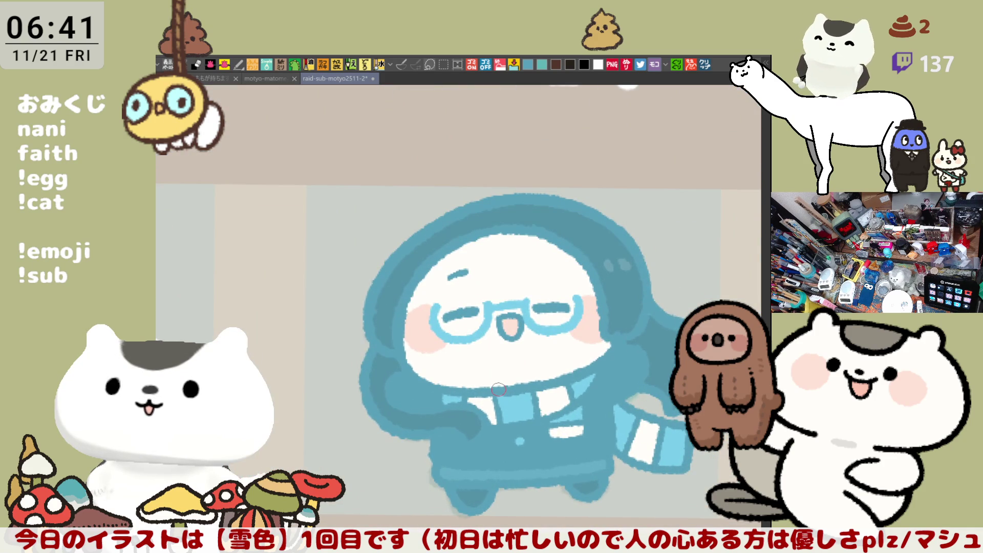
# - Paint white snowballs beside the character and near the hood, redoing a misplaced one
pyautogui.moveTo(499, 390); pyautogui.dragTo(535, 362)
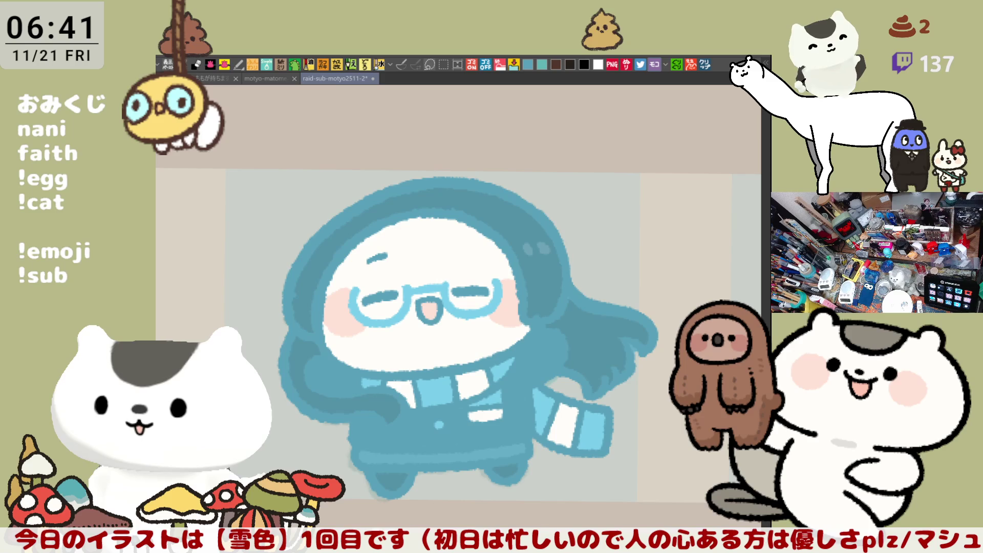
pyautogui.moveTo(499, 388)
pyautogui.mouseDown()
pyautogui.moveTo(462, 346)
pyautogui.moveTo(602, 362)
pyautogui.moveTo(500, 346)
pyautogui.moveTo(461, 307)
pyautogui.mouseUp()
pyautogui.moveTo(407, 265)
pyautogui.mouseDown()
pyautogui.moveTo(423, 226)
pyautogui.moveTo(445, 253)
pyautogui.moveTo(407, 265)
pyautogui.mouseUp()
pyautogui.moveTo(407, 230)
pyautogui.mouseDown()
pyautogui.moveTo(414, 262)
pyautogui.moveTo(431, 238)
pyautogui.moveTo(421, 247)
pyautogui.mouseUp()
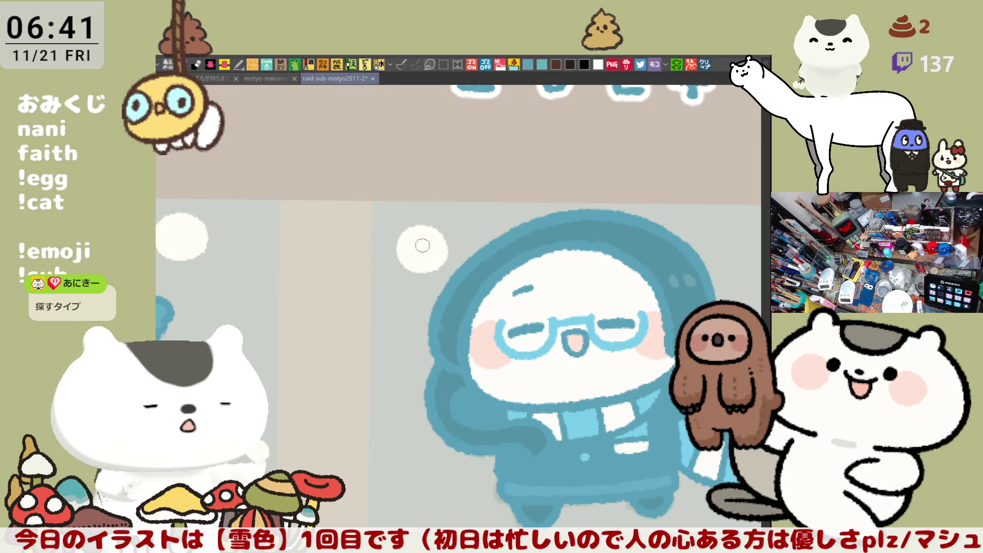
pyautogui.scroll(-2, 569, 213)
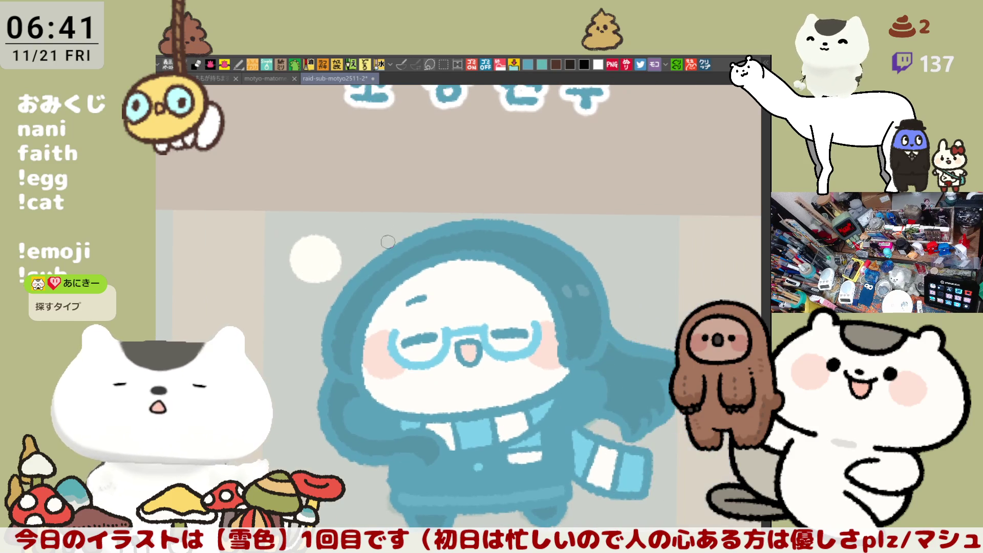
pyautogui.moveTo(312, 270); pyautogui.dragTo(307, 245)
pyautogui.hotkey('ctrl', 'z')
pyautogui.moveTo(299, 281)
pyautogui.mouseDown()
pyautogui.moveTo(319, 244)
pyautogui.moveTo(323, 276)
pyautogui.moveTo(315, 257)
pyautogui.moveTo(326, 252)
pyautogui.mouseUp()
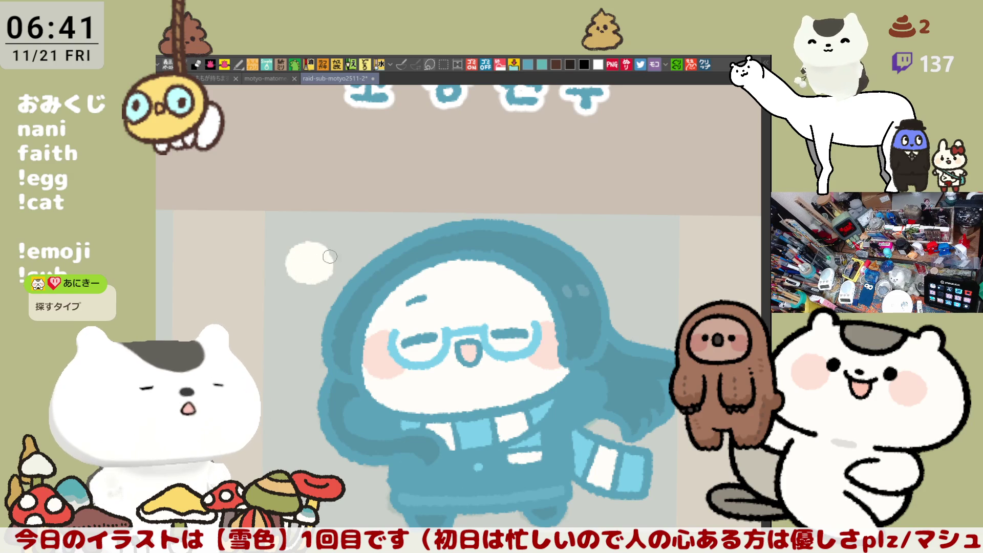
pyautogui.scroll(-1, 528, 234)
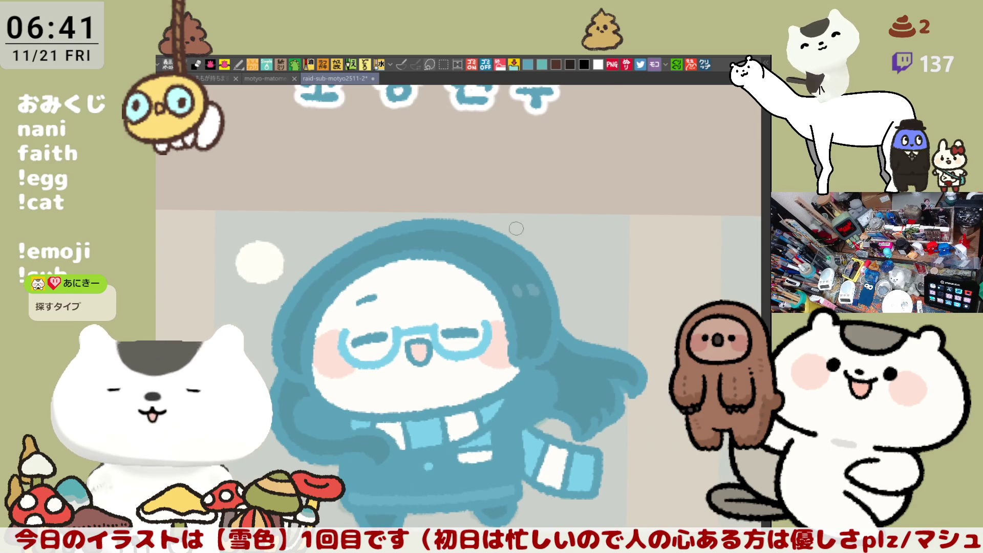
# - Add another snowball near the hood and a small one below, undoing stray strokes
pyautogui.moveTo(511, 261)
pyautogui.mouseDown()
pyautogui.moveTo(530, 227)
pyautogui.moveTo(534, 265)
pyautogui.moveTo(536, 253)
pyautogui.moveTo(512, 263)
pyautogui.moveTo(530, 239)
pyautogui.moveTo(528, 253)
pyautogui.moveTo(525, 232)
pyautogui.mouseUp()
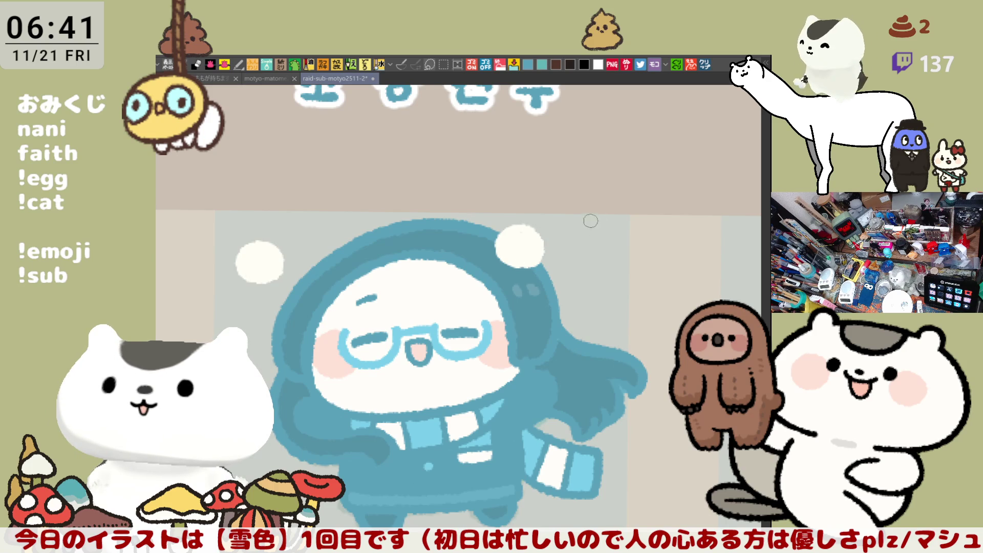
pyautogui.scroll(-1, 595, 222)
pyautogui.moveTo(615, 269)
pyautogui.mouseDown()
pyautogui.moveTo(595, 246)
pyautogui.moveTo(633, 238)
pyautogui.mouseUp()
pyautogui.moveTo(633, 238); pyautogui.dragTo(616, 274)
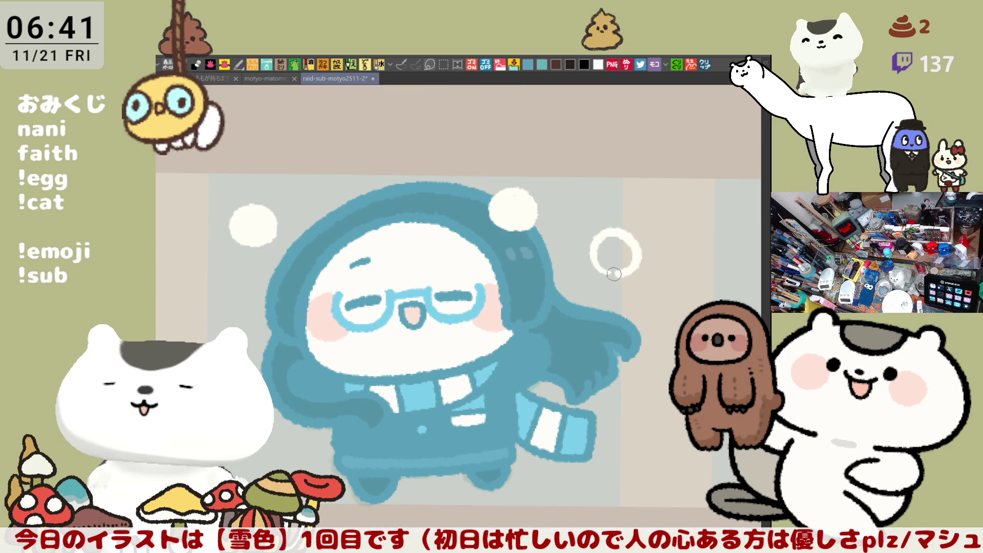
pyautogui.hotkey('ctrl', 'z')
pyautogui.moveTo(607, 230)
pyautogui.mouseDown()
pyautogui.moveTo(615, 253)
pyautogui.moveTo(596, 242)
pyautogui.moveTo(631, 245)
pyautogui.moveTo(605, 270)
pyautogui.mouseUp()
pyautogui.hotkey('ctrl', 'z')
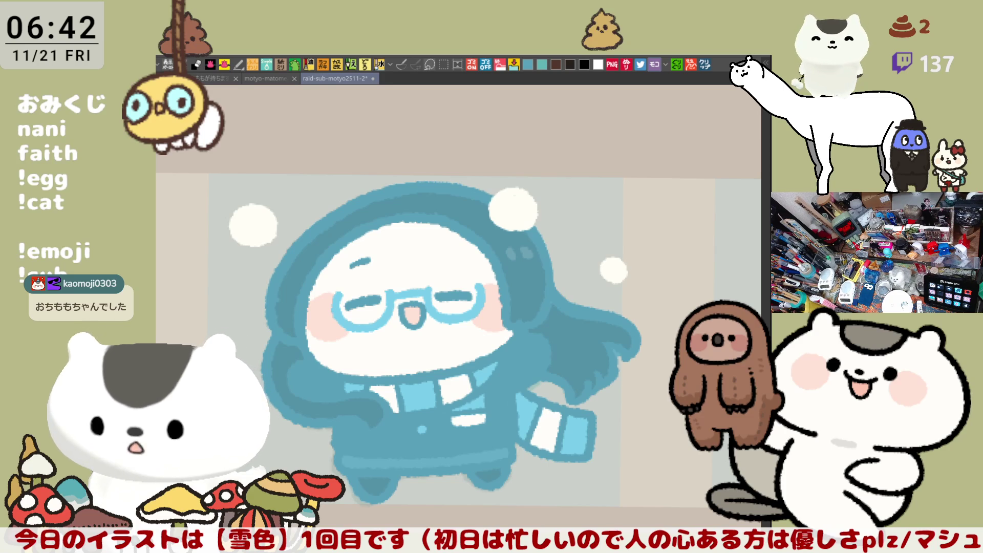
pyautogui.scroll(-3, 467, 363)
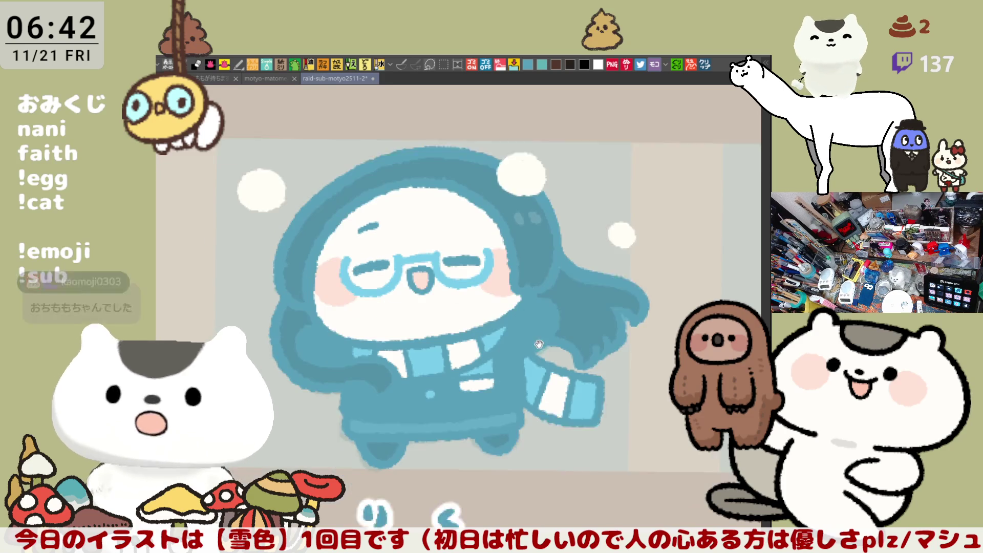
pyautogui.scroll(-3, 467, 363)
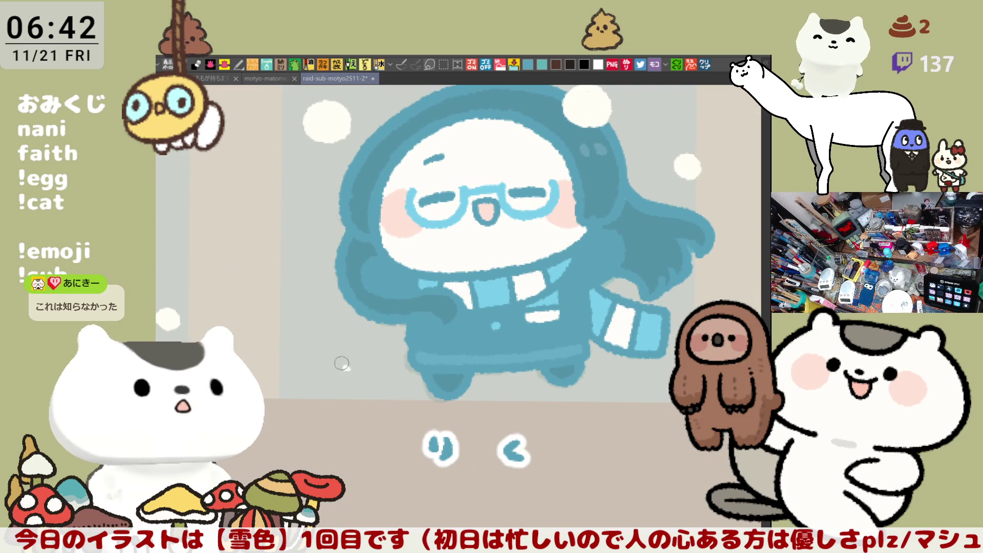
pyautogui.moveTo(366, 363)
pyautogui.mouseDown()
pyautogui.moveTo(374, 352)
pyautogui.moveTo(359, 355)
pyautogui.mouseUp()
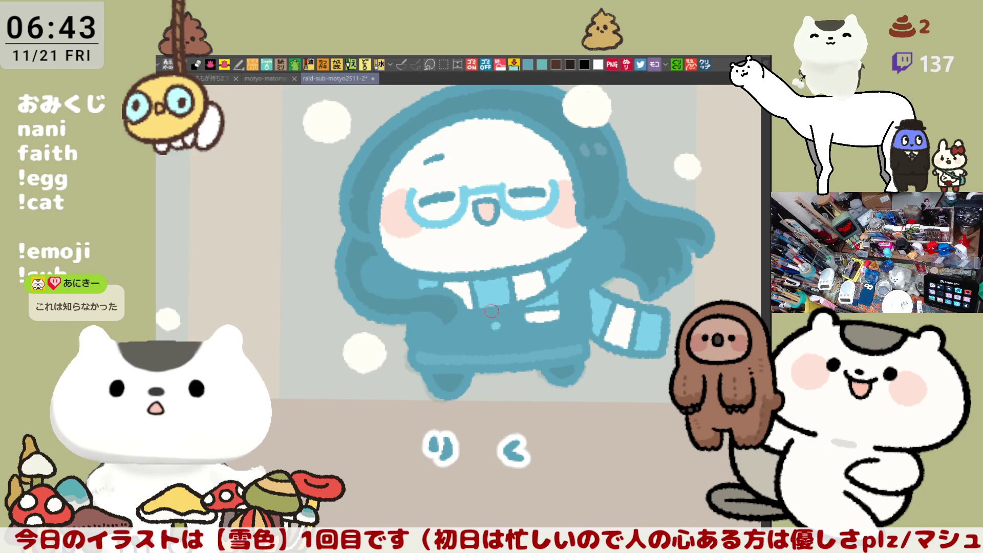
pyautogui.scroll(2, 511, 332)
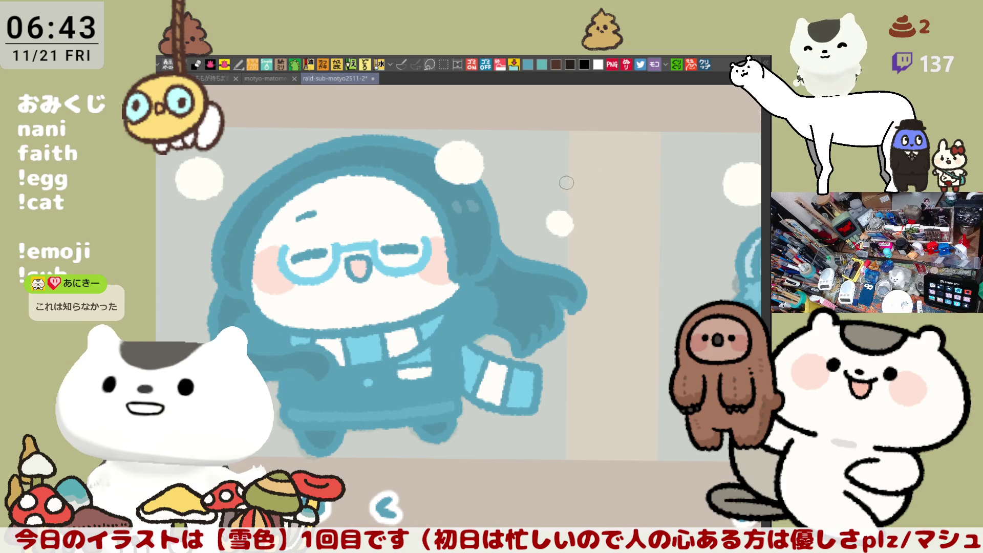
pyautogui.moveTo(569, 181)
pyautogui.mouseDown()
pyautogui.moveTo(514, 188)
pyautogui.moveTo(495, 178)
pyautogui.moveTo(518, 200)
pyautogui.moveTo(525, 188)
pyautogui.mouseUp()
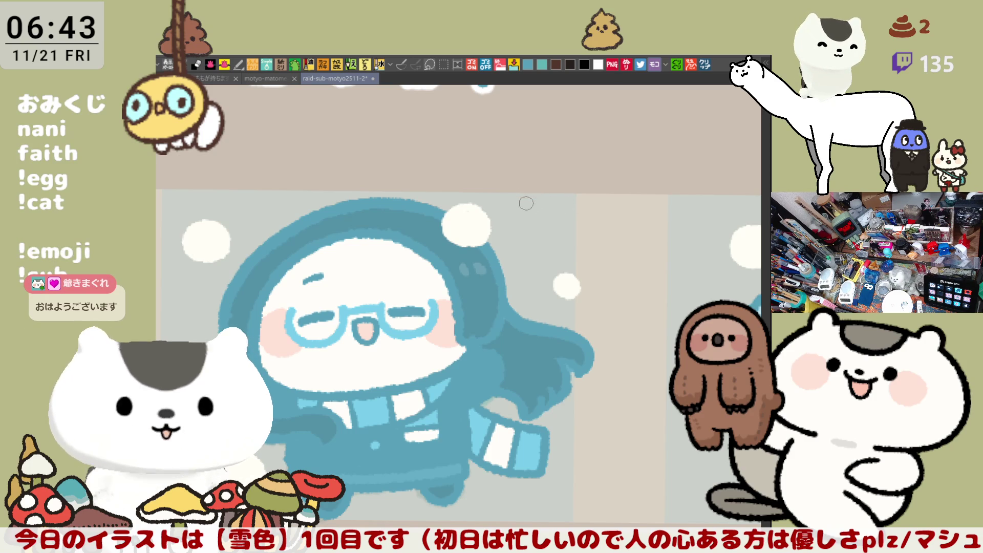
# - Undo part of the snowball ring and paint a white snowball below the character
pyautogui.hotkey('ctrl', 'z')
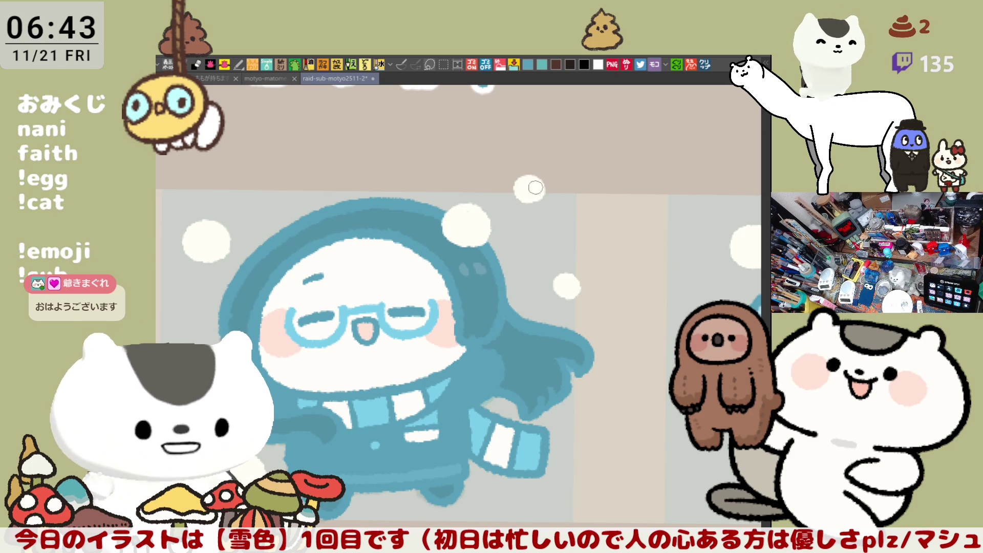
pyautogui.scroll(-2, 558, 236)
pyautogui.scroll(2, 557, 237)
pyautogui.moveTo(431, 253)
pyautogui.mouseDown()
pyautogui.moveTo(536, 332)
pyautogui.moveTo(631, 307)
pyautogui.mouseUp()
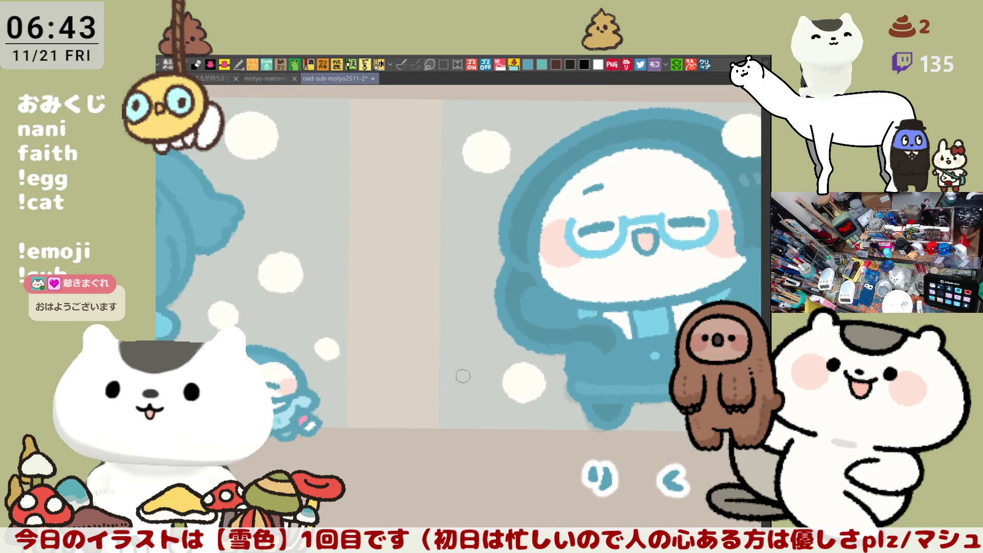
pyautogui.moveTo(452, 358)
pyautogui.mouseDown()
pyautogui.moveTo(457, 332)
pyautogui.moveTo(448, 365)
pyautogui.mouseUp()
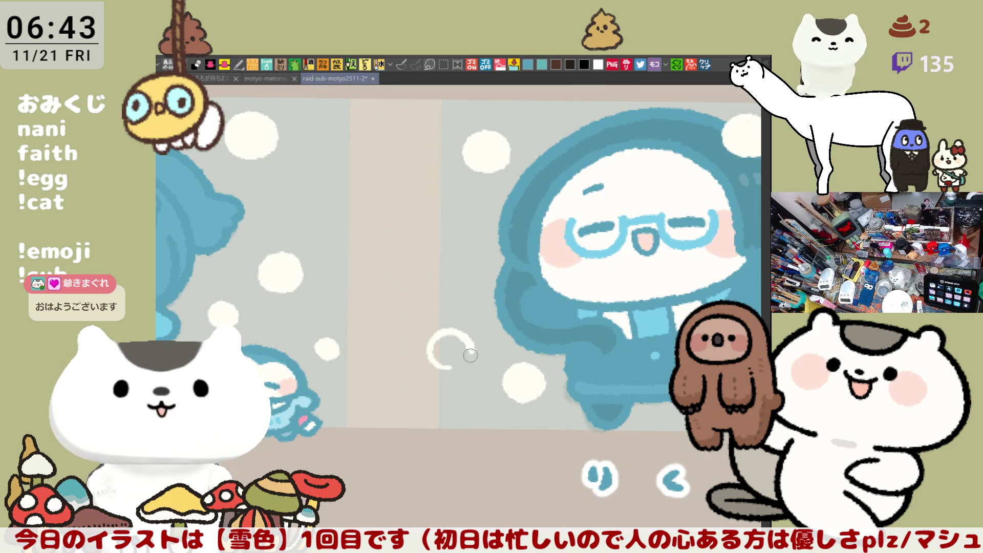
pyautogui.moveTo(599, 324)
pyautogui.mouseDown()
pyautogui.moveTo(472, 286)
pyautogui.moveTo(507, 354)
pyautogui.mouseUp()
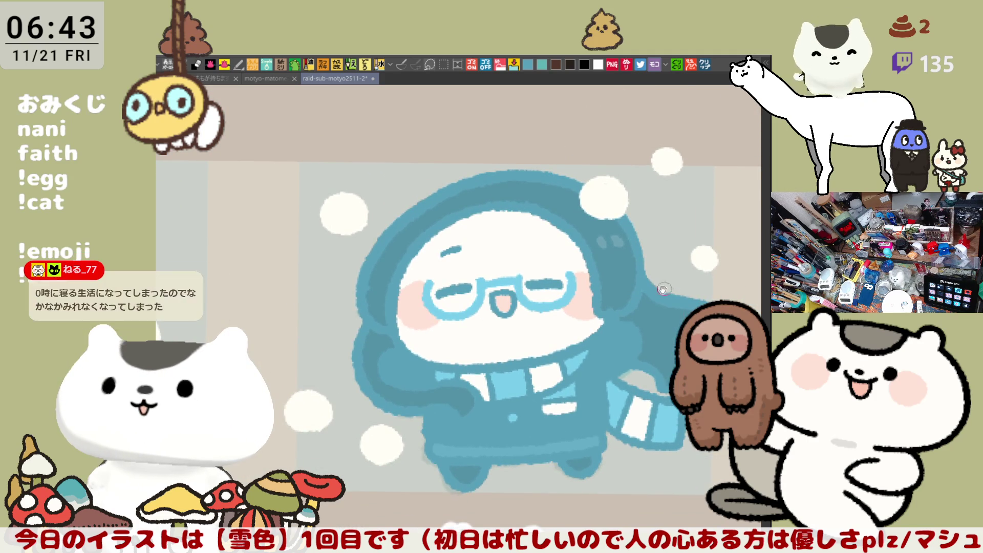
pyautogui.moveTo(569, 276); pyautogui.dragTo(560, 255)
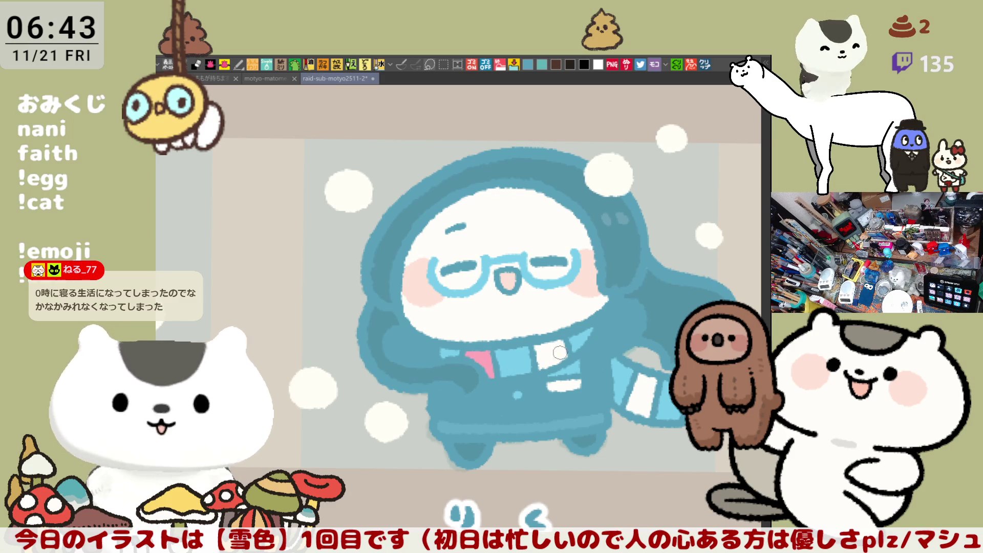
# - Paint the scarf's white stripes pink
pyautogui.moveTo(477, 365); pyautogui.dragTo(568, 354)
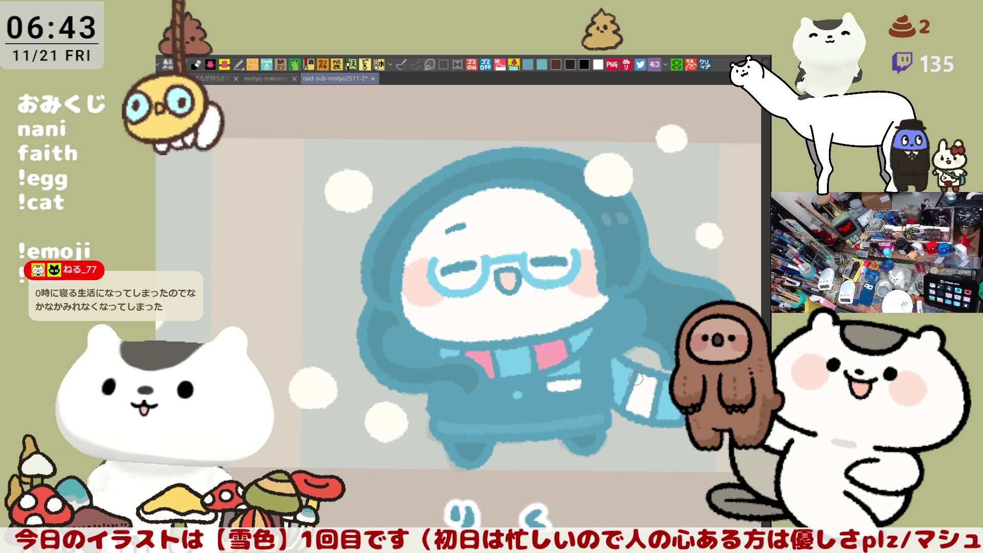
pyautogui.moveTo(641, 400)
pyautogui.mouseDown()
pyautogui.moveTo(669, 361)
pyautogui.moveTo(582, 369)
pyautogui.mouseUp()
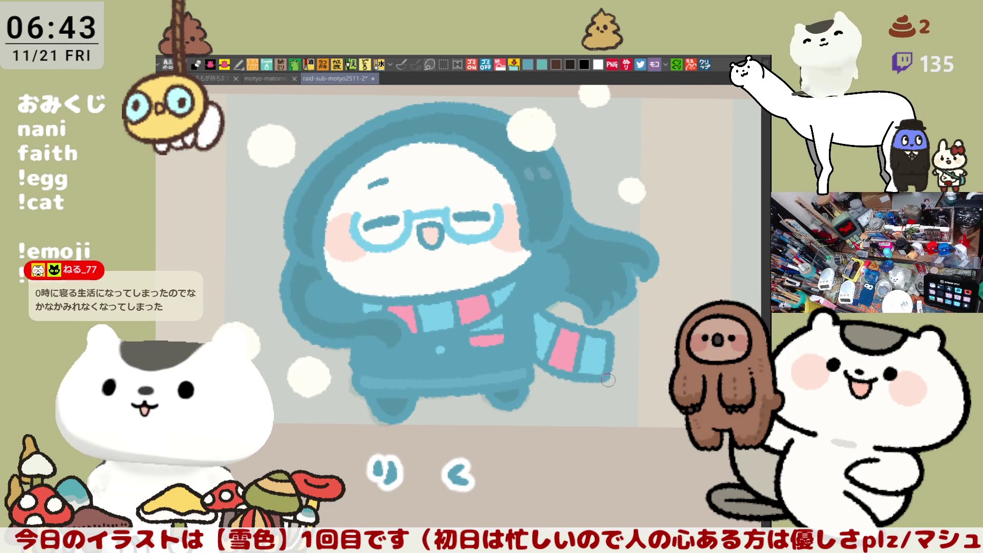
pyautogui.moveTo(615, 383); pyautogui.dragTo(664, 395)
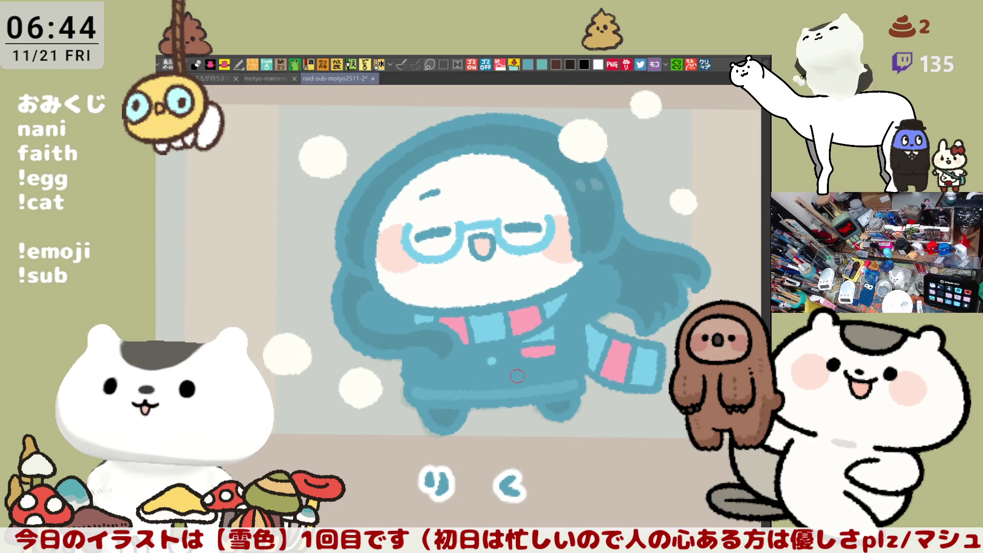
pyautogui.scroll(-5, 503, 382)
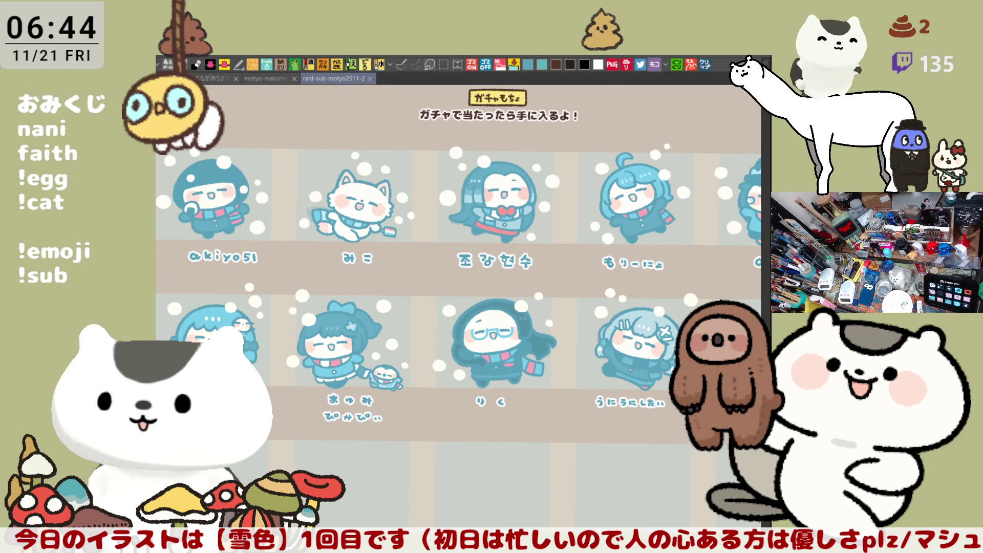
# - Clear the selection around the りく sticker cell and bring up the sweet potato tweet document
pyautogui.moveTo(428, 288); pyautogui.dragTo(576, 432)
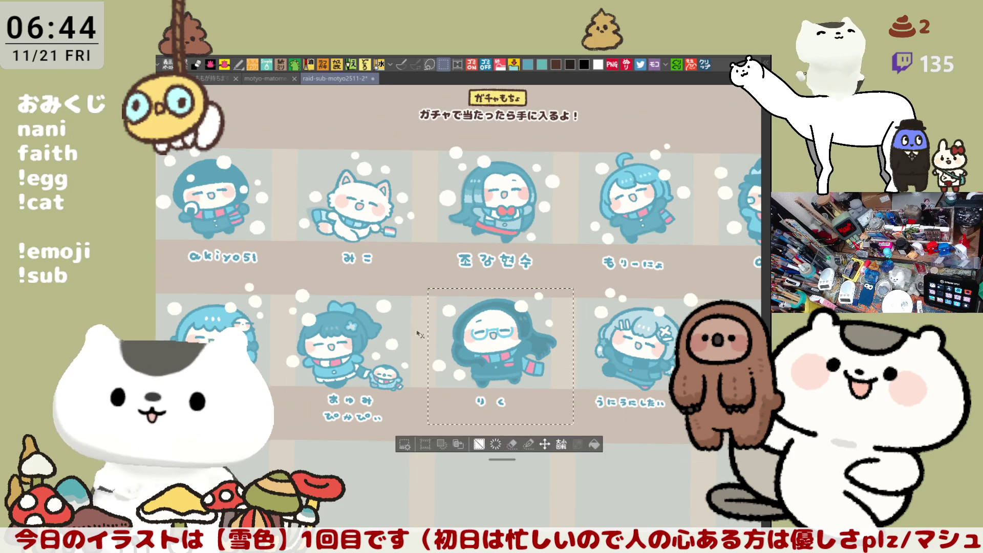
pyautogui.hotkey('ctrl', 'd')
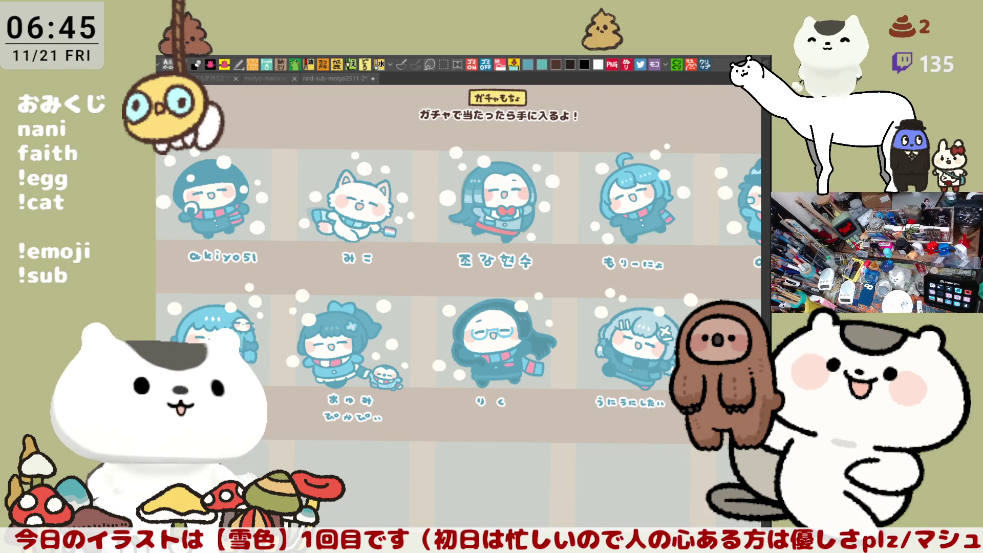
pyautogui.click(385, 78)
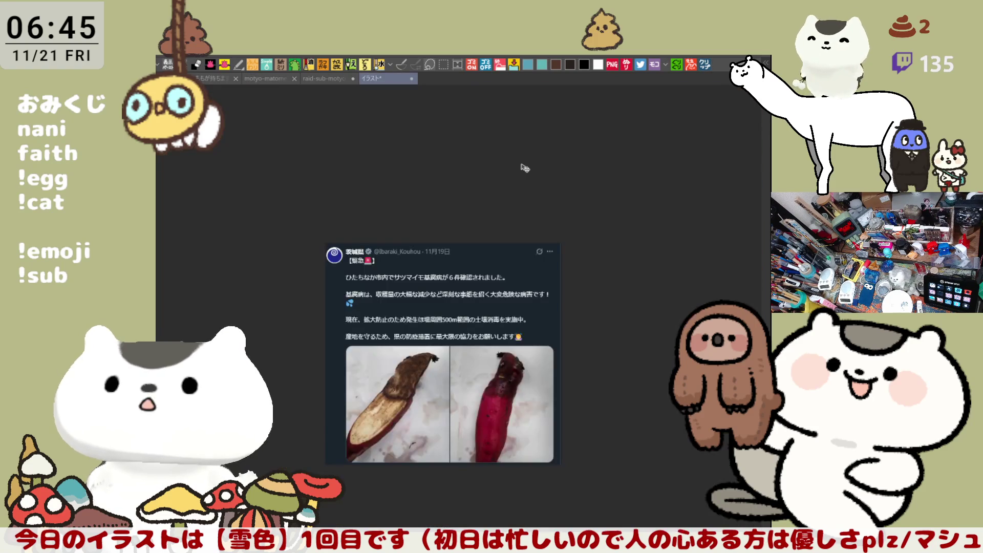
pyautogui.scroll(2, 403, 402)
pyautogui.scroll(1, 385, 369)
pyautogui.scroll(1, 323, 307)
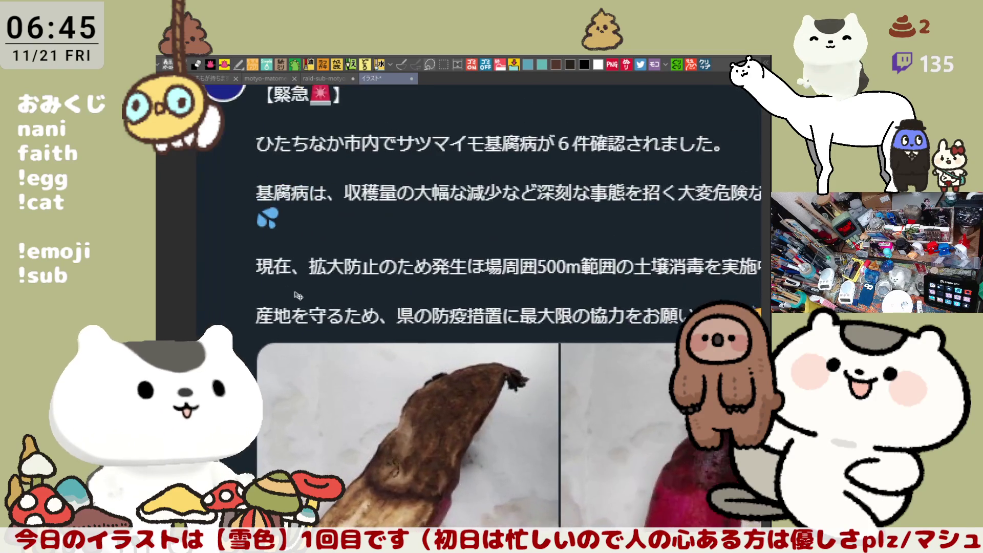
pyautogui.scroll(-1, 298, 287)
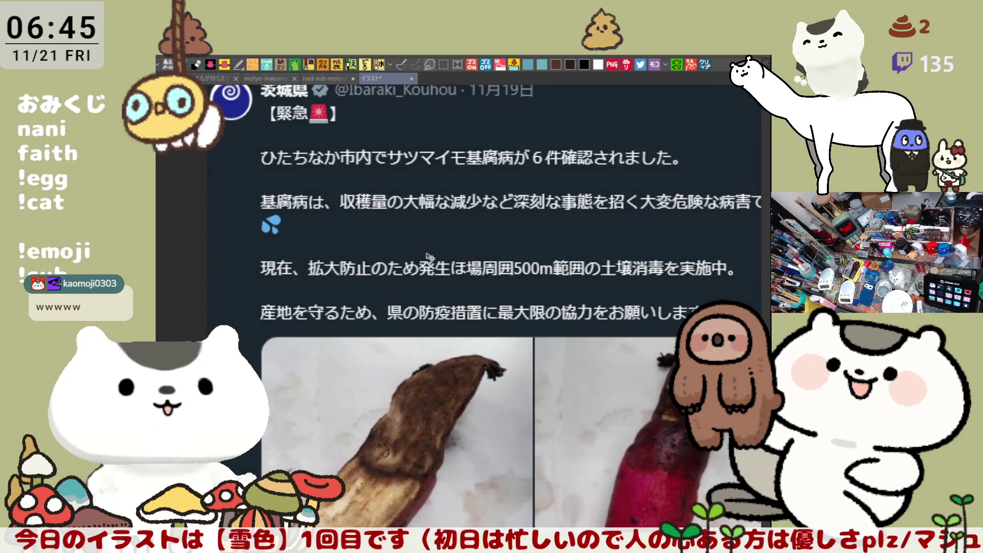
# - Zoom in and out over the sweet potato photos and tweet header, then return to the gacha sticker sheet
pyautogui.moveTo(434, 257); pyautogui.dragTo(405, 282)
pyautogui.scroll(-1, 385, 308)
pyautogui.scroll(-1, 384, 308)
pyautogui.scroll(-1, 384, 288)
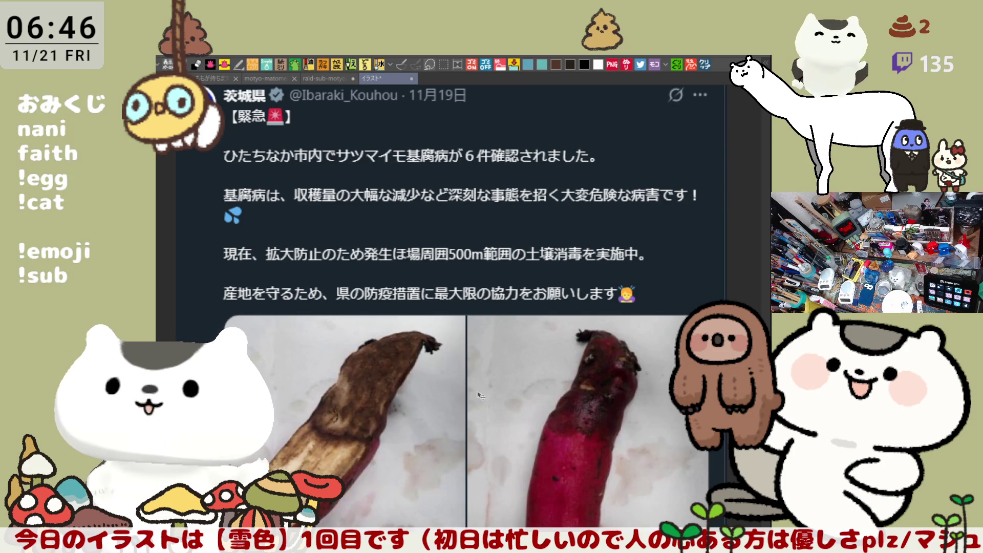
pyautogui.hotkey('ctrl', '+')
pyautogui.hotkey('ctrl', '+')
pyautogui.hotkey('ctrl', '+')
pyautogui.hotkey('ctrl', '+')
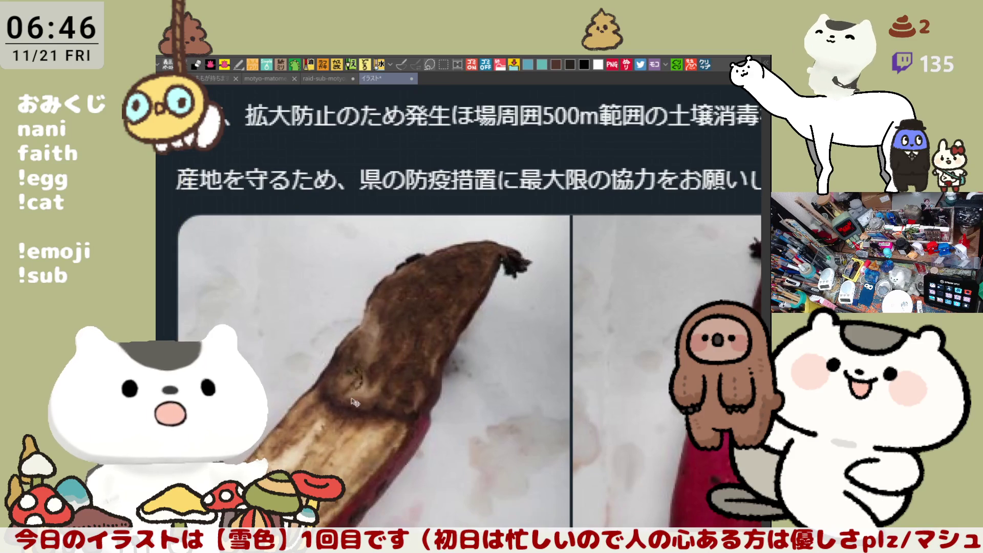
pyautogui.hotkey('ctrl', '+')
pyautogui.hotkey('ctrl', '+')
pyautogui.hotkey('ctrl', '-')
pyautogui.hotkey('ctrl', '-')
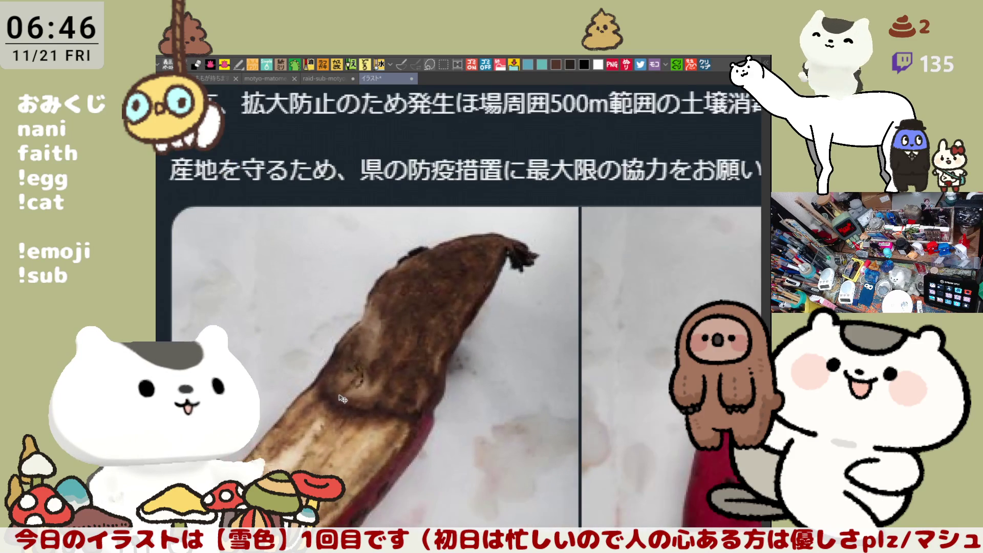
pyautogui.hotkey('ctrl', '-')
pyautogui.hotkey('ctrl', '-')
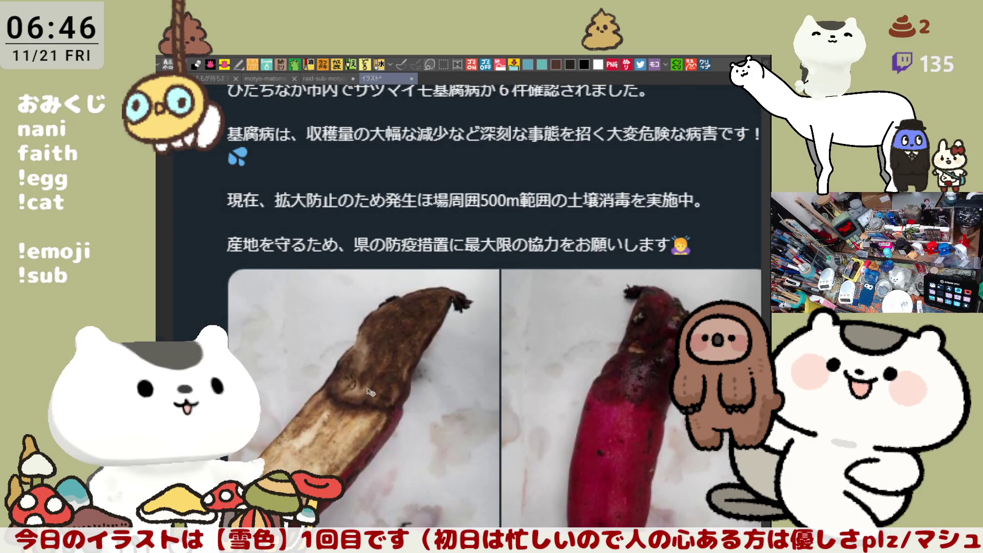
pyautogui.hotkey('ctrl', '+')
pyautogui.hotkey('ctrl', '+')
pyautogui.hotkey('ctrl', '-')
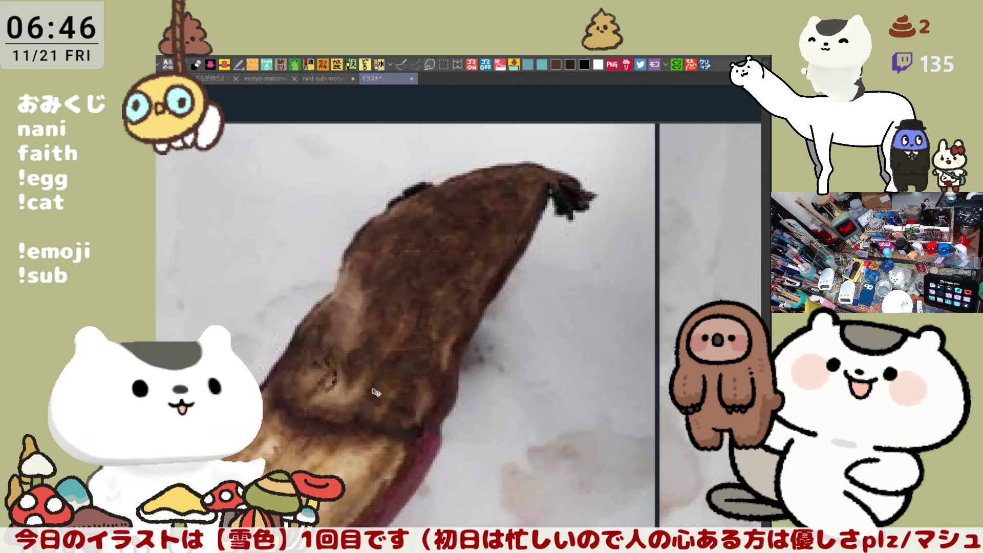
pyautogui.hotkey('ctrl', '-')
pyautogui.hotkey('ctrl', '-')
pyautogui.hotkey('ctrl', '-')
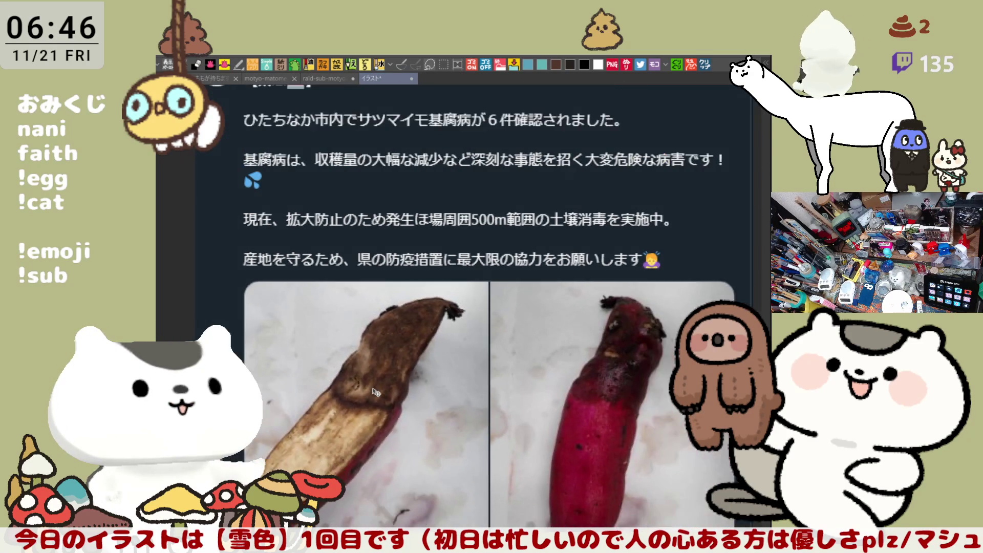
pyautogui.hotkey('ctrl', '-')
pyautogui.hotkey('ctrl', '+')
pyautogui.hotkey('ctrl', '+')
pyautogui.hotkey('ctrl', '+')
pyautogui.hotkey('ctrl', '+')
pyautogui.hotkey('ctrl', '-')
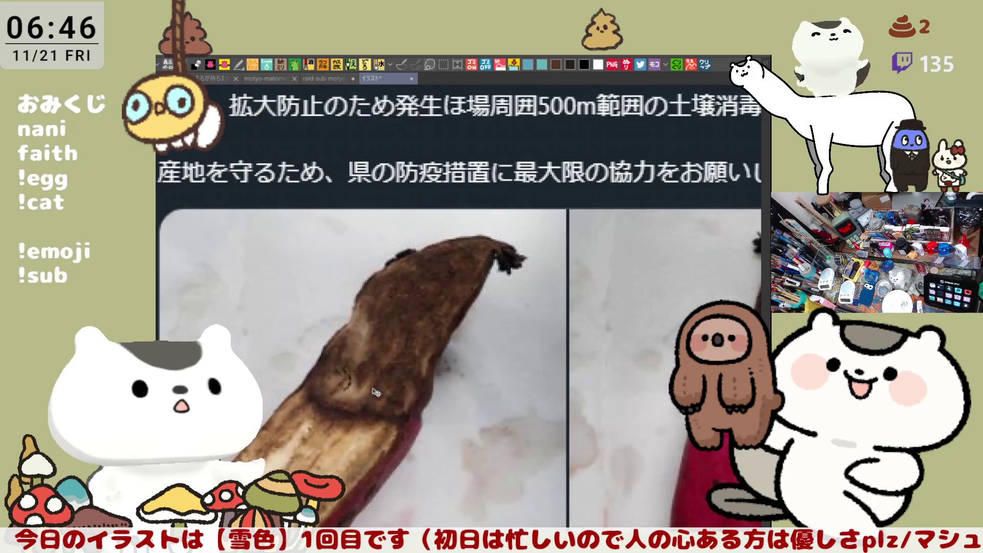
pyautogui.hotkey('ctrl', '-')
pyautogui.hotkey('ctrl', '-')
pyautogui.hotkey('ctrl', '-')
pyautogui.hotkey('ctrl', '-')
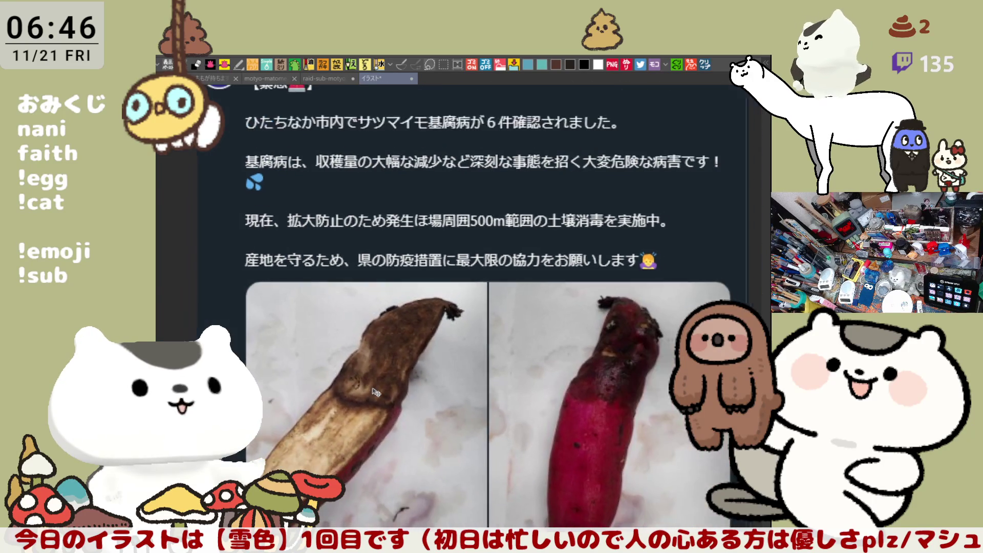
pyautogui.hotkey('ctrl', '-')
pyautogui.hotkey('ctrl', '-')
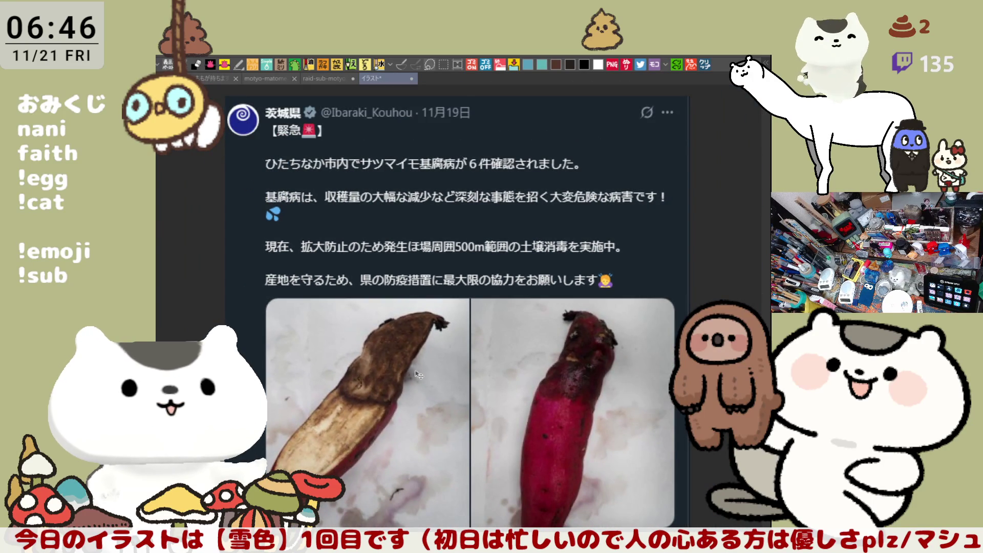
pyautogui.hotkey('ctrl', '+')
pyautogui.hotkey('ctrl', '+')
pyautogui.hotkey('ctrl', '+')
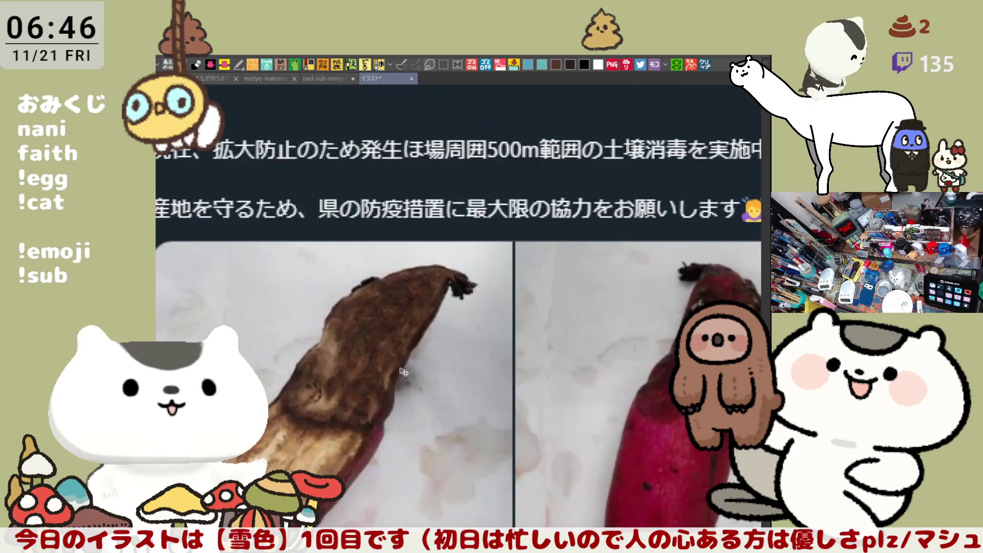
pyautogui.hotkey('ctrl', '+')
pyautogui.hotkey('ctrl', '-')
pyautogui.hotkey('ctrl', '-')
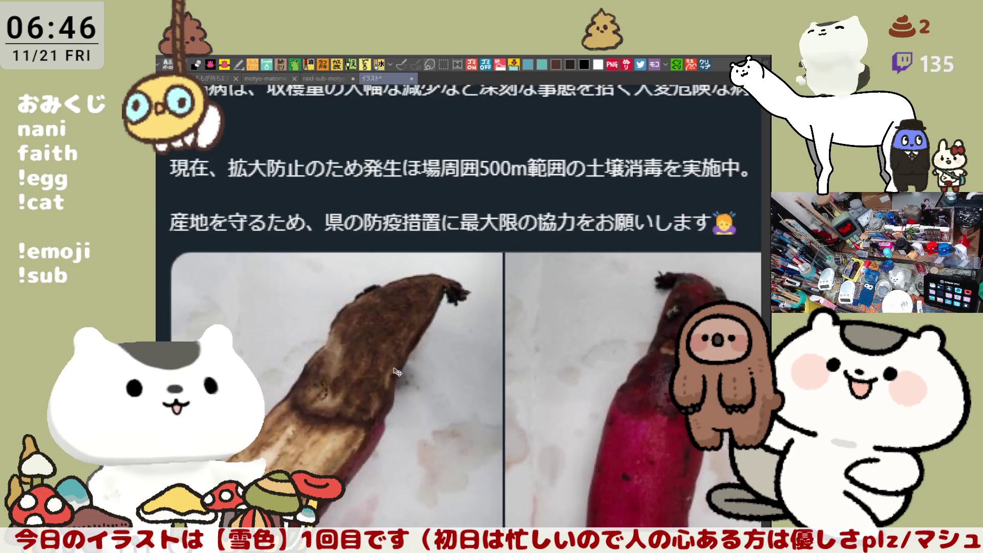
pyautogui.hotkey('ctrl', '-')
pyautogui.hotkey('ctrl', '-')
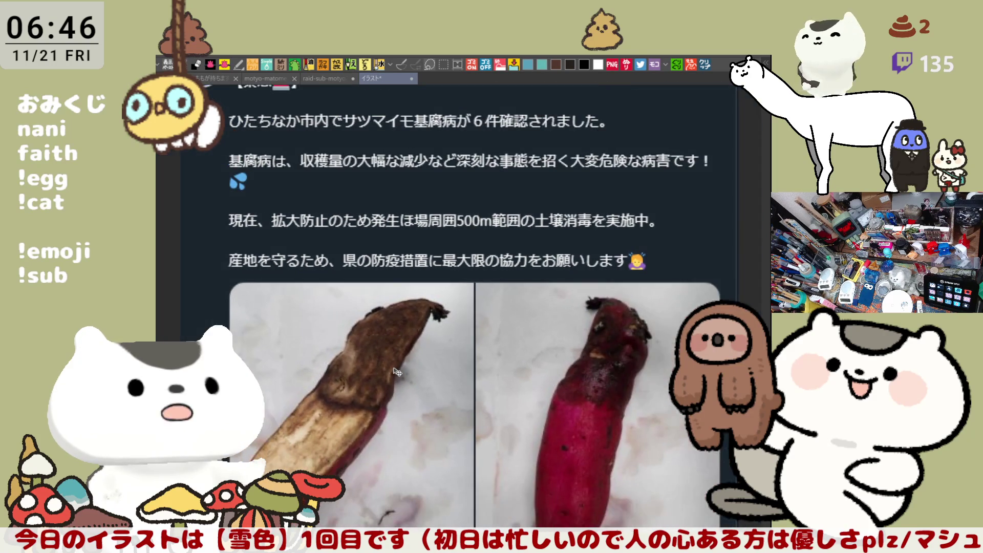
pyautogui.hotkey('ctrl', '-')
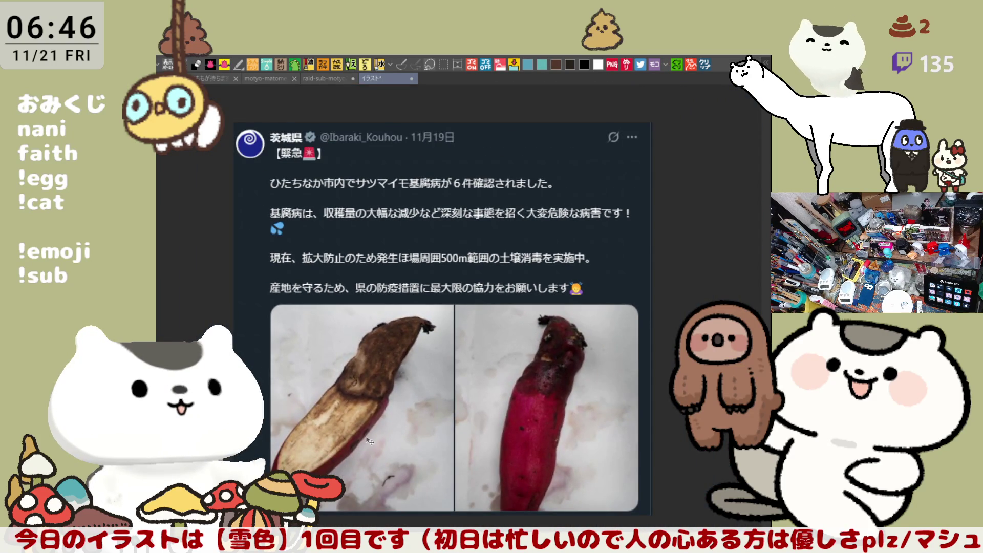
pyautogui.hotkey('ctrl', '+')
pyautogui.hotkey('ctrl', '+')
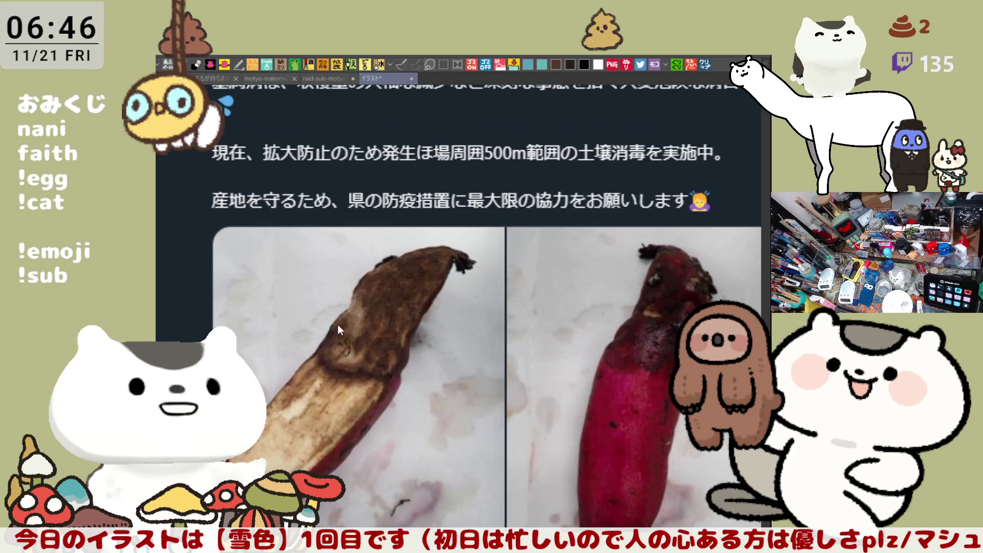
pyautogui.hotkey('alt', 'Tab')
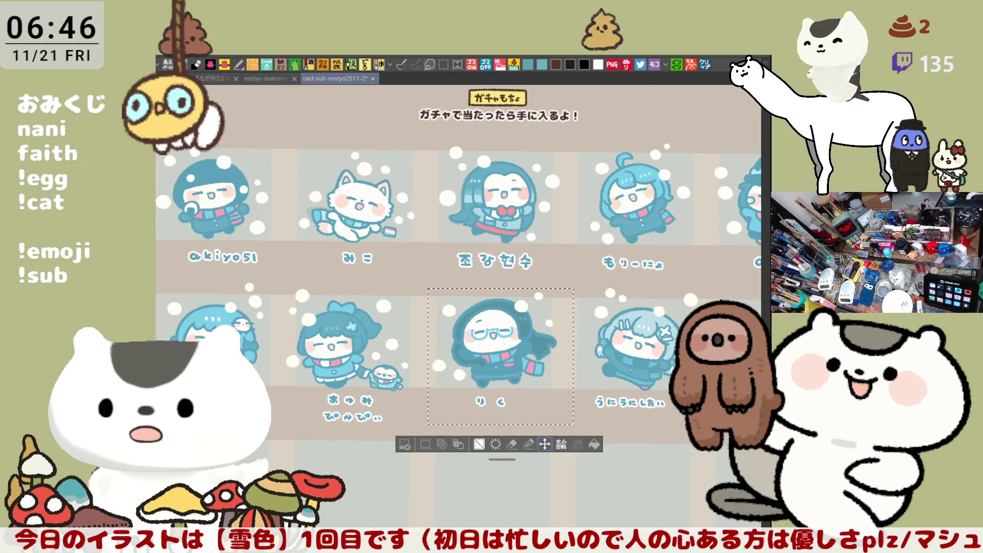
# - Deselect the りく cell and pan the sheet to show the other sticker columns
pyautogui.hotkey('ctrl', 'd')
pyautogui.scroll(-5, 461, 269)
pyautogui.scroll(-2, 616, 286)
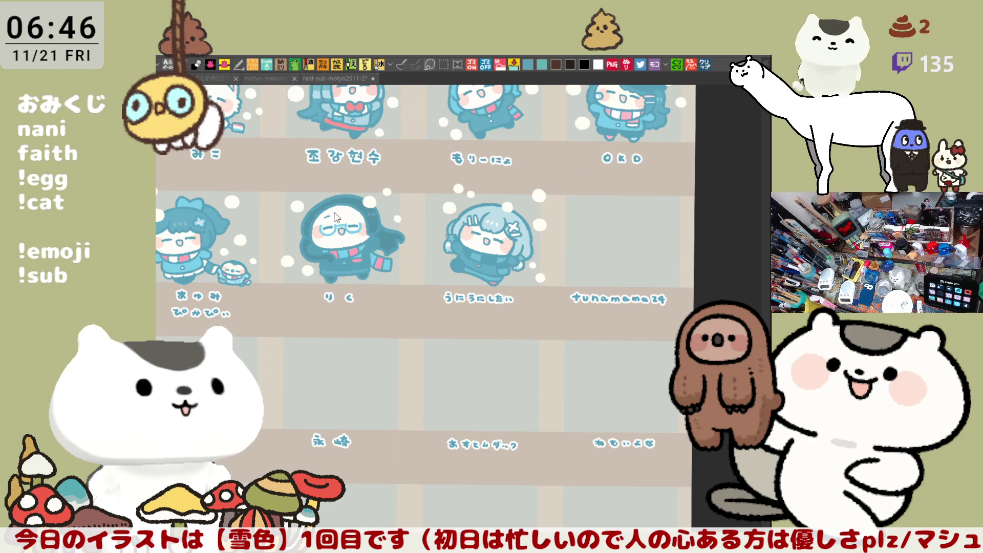
pyautogui.moveTo(338, 216)
pyautogui.mouseDown()
pyautogui.moveTo(572, 256)
pyautogui.moveTo(548, 331)
pyautogui.moveTo(590, 336)
pyautogui.mouseUp()
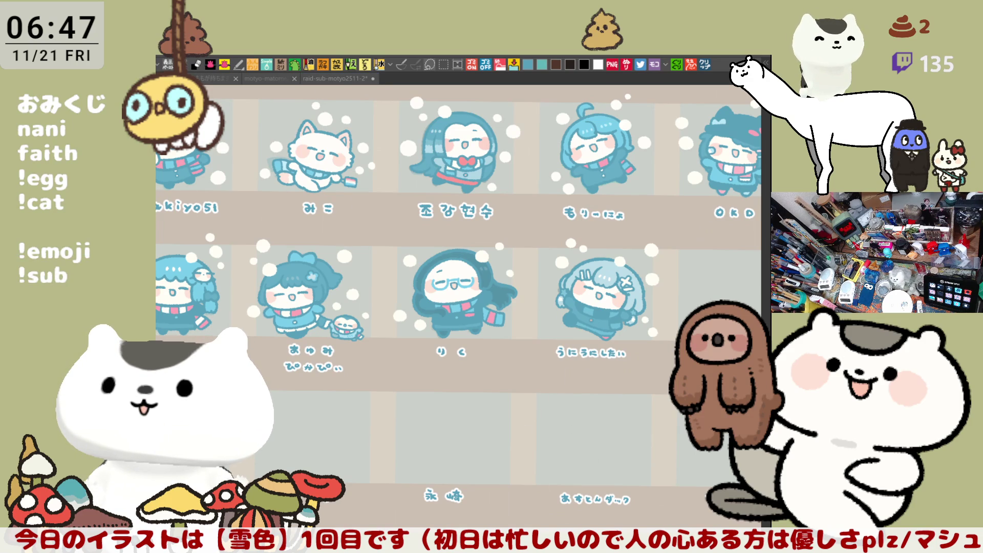
pyautogui.scroll(-3, 464, 461)
pyautogui.scroll(-5, 464, 461)
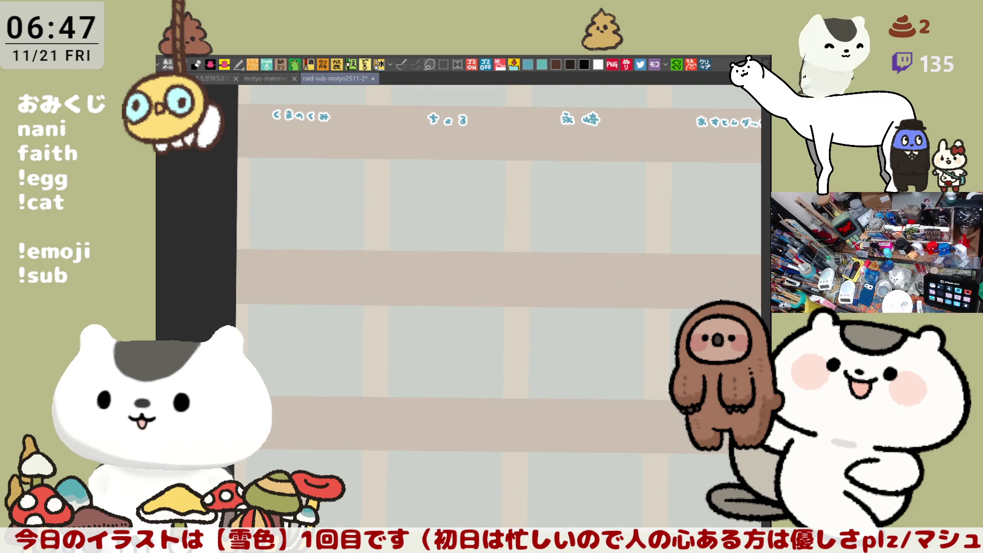
pyautogui.scroll(1, 499, 307)
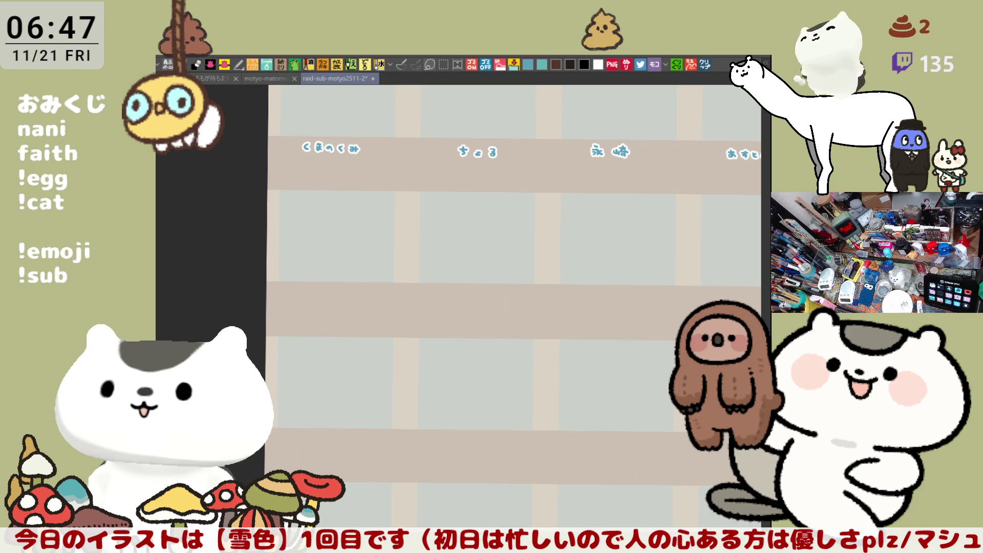
# - Bring the empty name band into view and step through undo/redo, keeping the small blue blob stroke
pyautogui.moveTo(594, 370); pyautogui.dragTo(642, 442)
pyautogui.scroll(5, 495, 377)
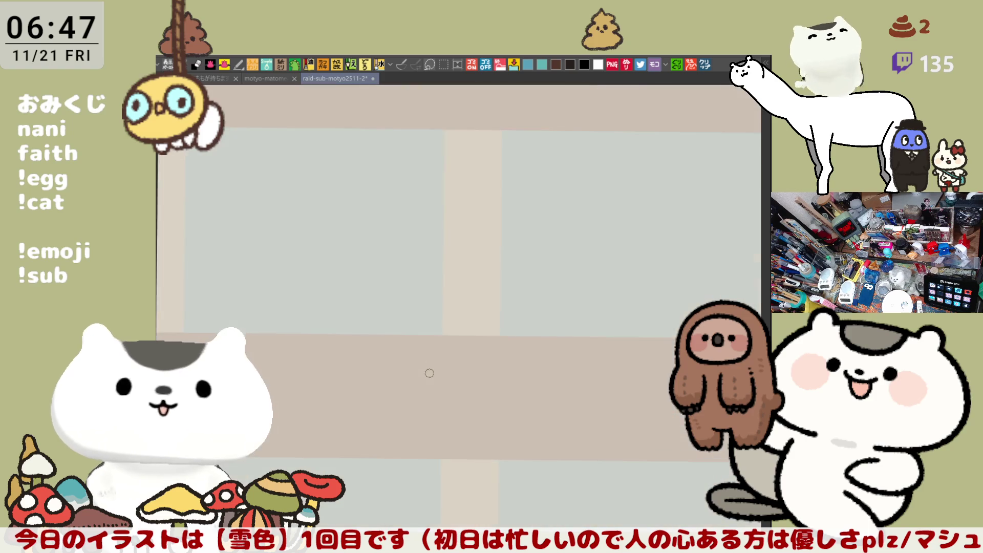
pyautogui.moveTo(424, 372)
pyautogui.mouseDown()
pyautogui.moveTo(429, 236)
pyautogui.moveTo(411, 246)
pyautogui.moveTo(415, 260)
pyautogui.mouseUp()
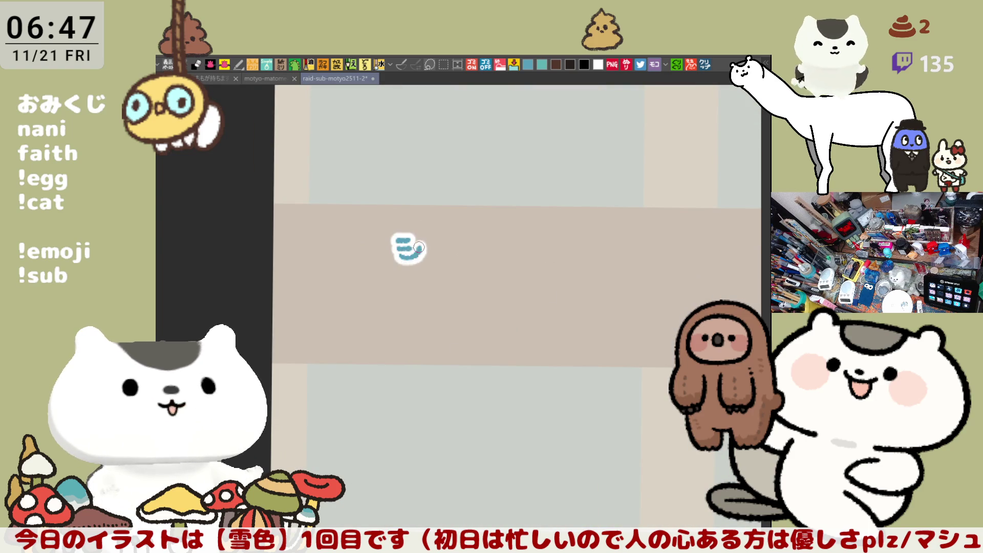
pyautogui.hotkey('ctrl', 'z')
pyautogui.hotkey('ctrl', 'z')
pyautogui.hotkey('ctrl', 'z')
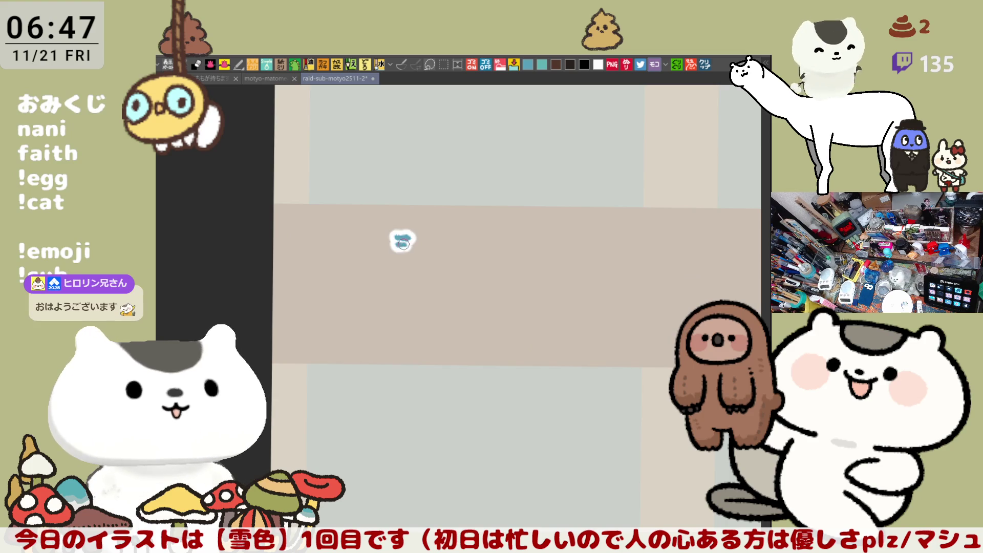
pyautogui.hotkey('ctrl', 'z')
pyautogui.hotkey('ctrl', 'y')
pyautogui.hotkey('ctrl', 'z')
pyautogui.hotkey('ctrl', 'y')
# - Letter the name シエル in the name band, redrawing its final character
pyautogui.moveTo(396, 254)
pyautogui.mouseDown()
pyautogui.moveTo(415, 240)
pyautogui.moveTo(511, 257)
pyautogui.mouseUp()
pyautogui.hotkey('ctrl', 'z')
pyautogui.hotkey('ctrl', 'z')
pyautogui.click(486, 245)
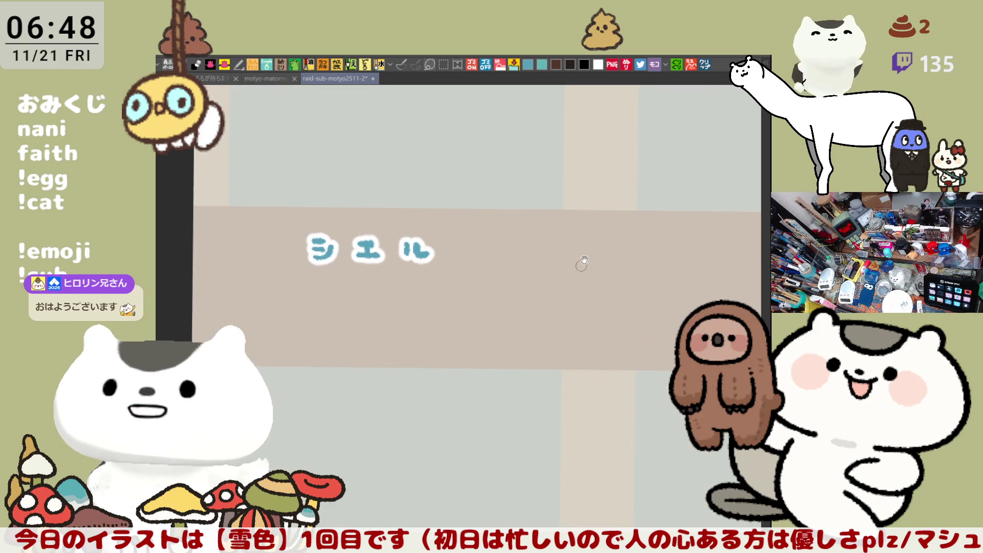
pyautogui.moveTo(594, 294); pyautogui.dragTo(547, 304)
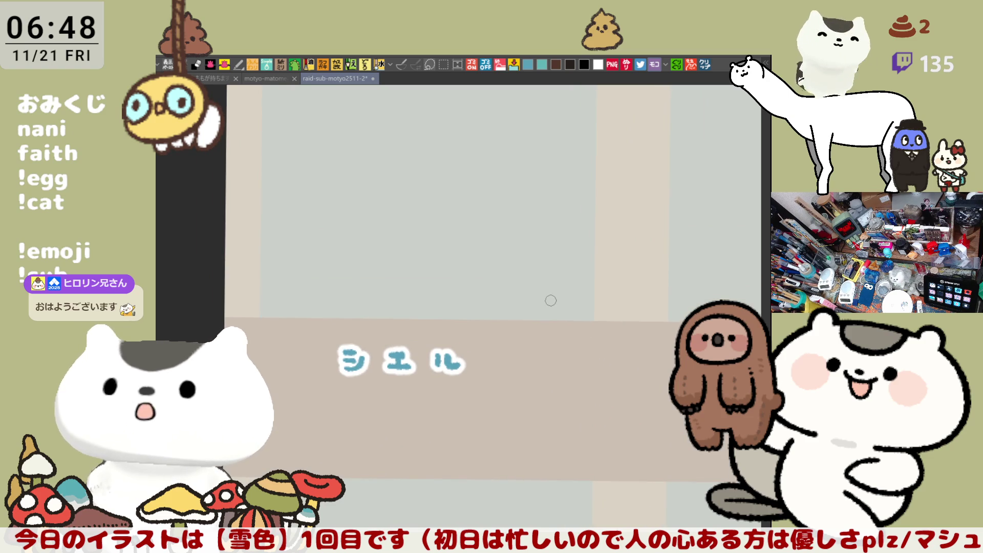
pyautogui.scroll(-4, 547, 303)
pyautogui.scroll(-4, 491, 253)
# - Switch to the subscriber sticker sheet and start the left curve of a new face in the empty cell
pyautogui.hotkey('ctrl', 'Tab')
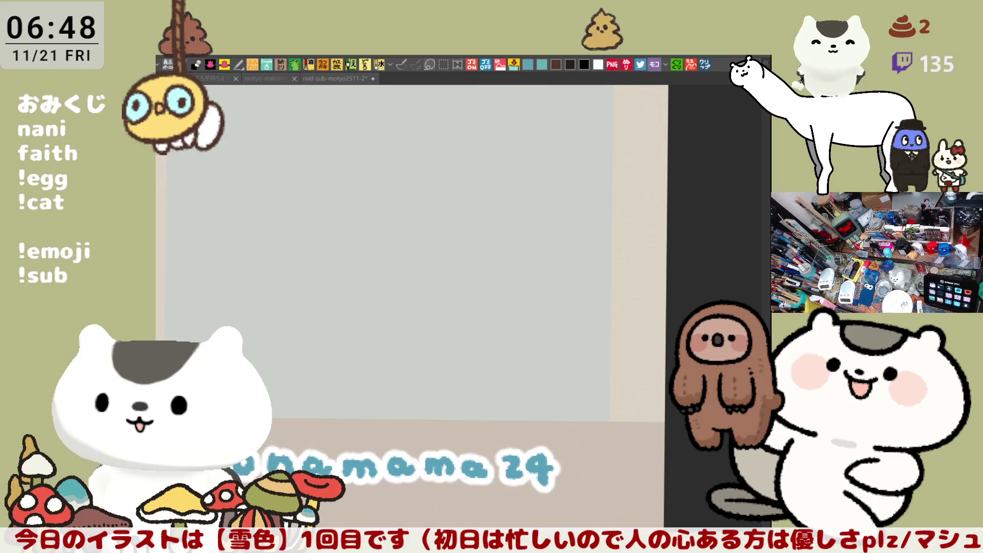
pyautogui.click(338, 79)
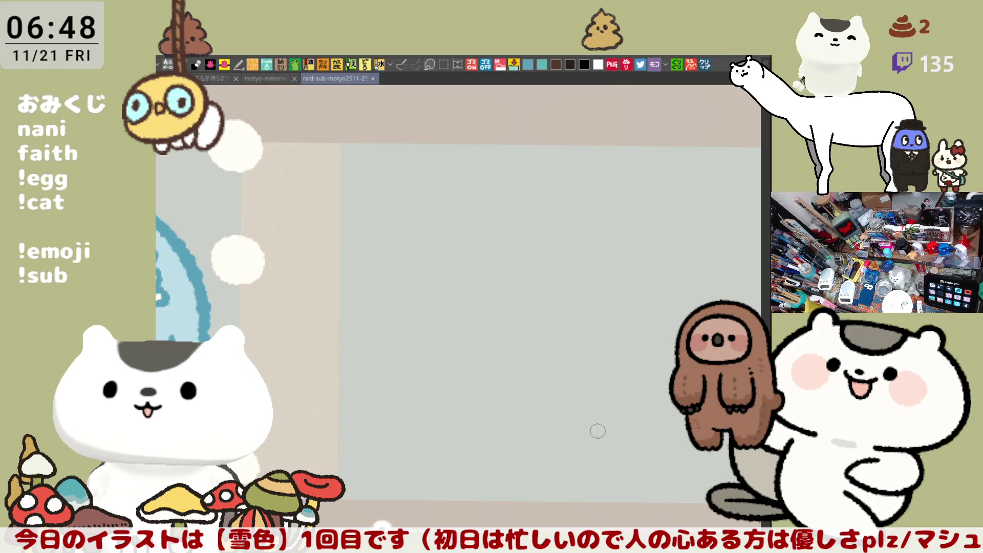
pyautogui.scroll(-3, 491, 276)
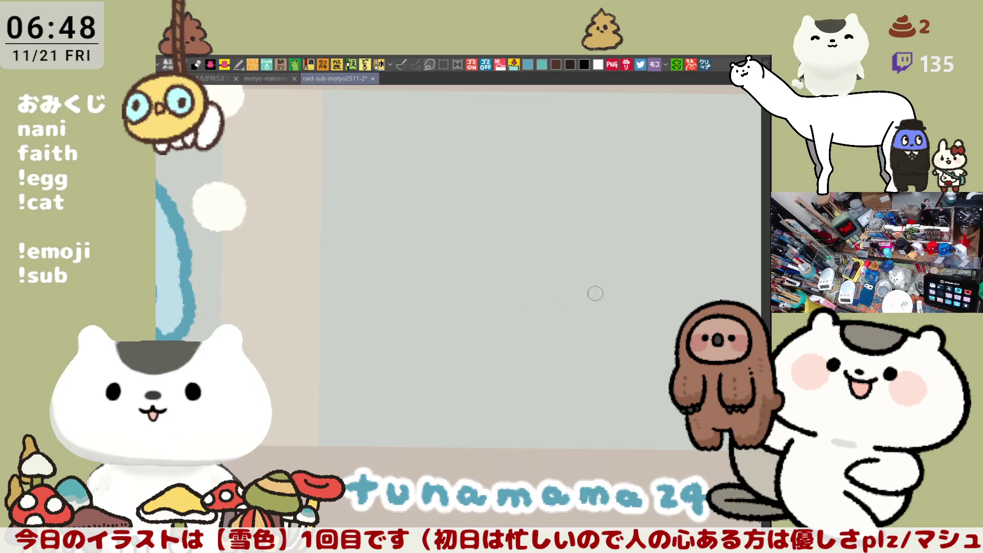
pyautogui.scroll(4, 591, 292)
pyautogui.scroll(-4, 584, 315)
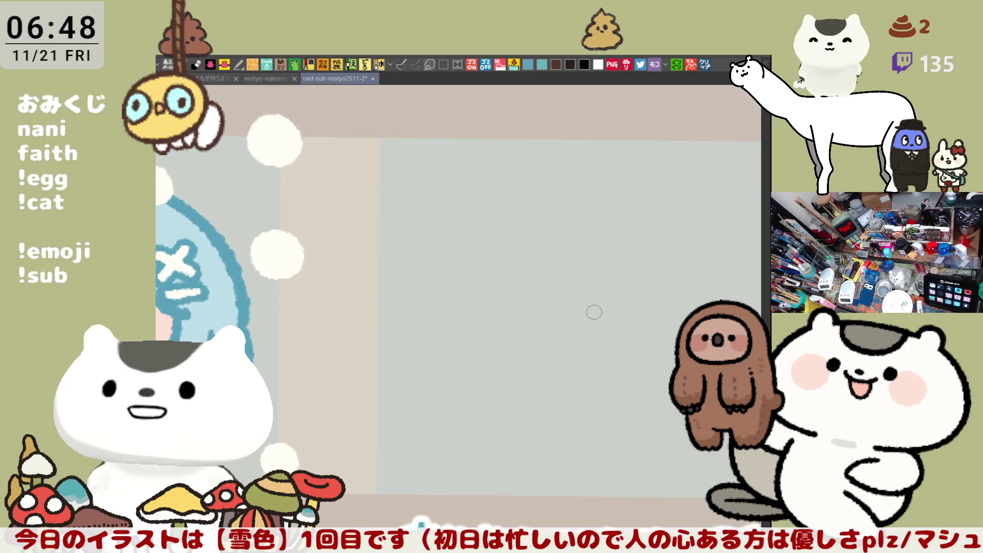
pyautogui.scroll(-3, 462, 277)
pyautogui.moveTo(419, 201); pyautogui.dragTo(477, 322)
# - Sketch the face outline's left curve and chin line, erasing and redrawing until clean
pyautogui.hotkey('ctrl', 'z')
pyautogui.moveTo(421, 204)
pyautogui.mouseDown()
pyautogui.moveTo(394, 286)
pyautogui.moveTo(477, 333)
pyautogui.mouseUp()
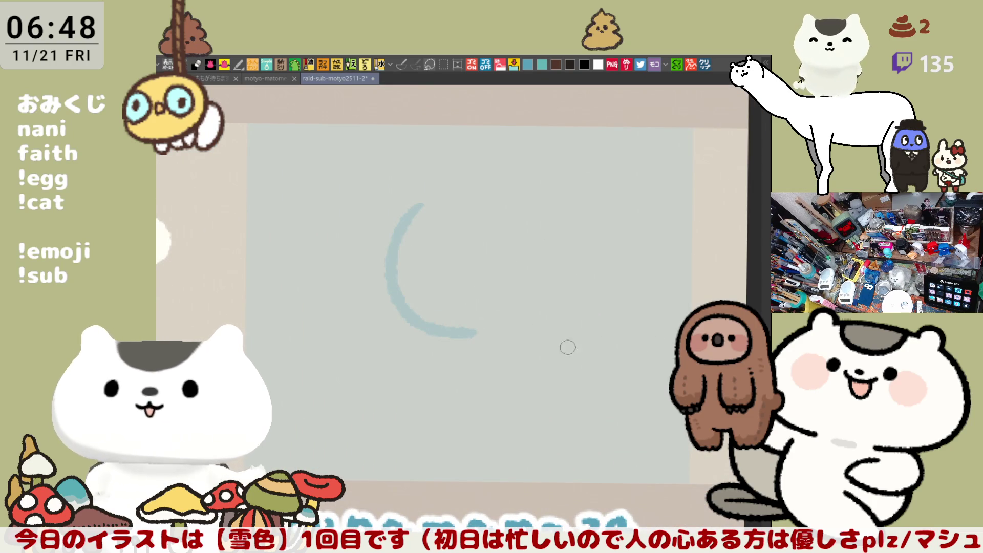
pyautogui.moveTo(477, 333); pyautogui.dragTo(584, 307)
pyautogui.hotkey('ctrl', 'z')
pyautogui.moveTo(486, 330); pyautogui.dragTo(597, 310)
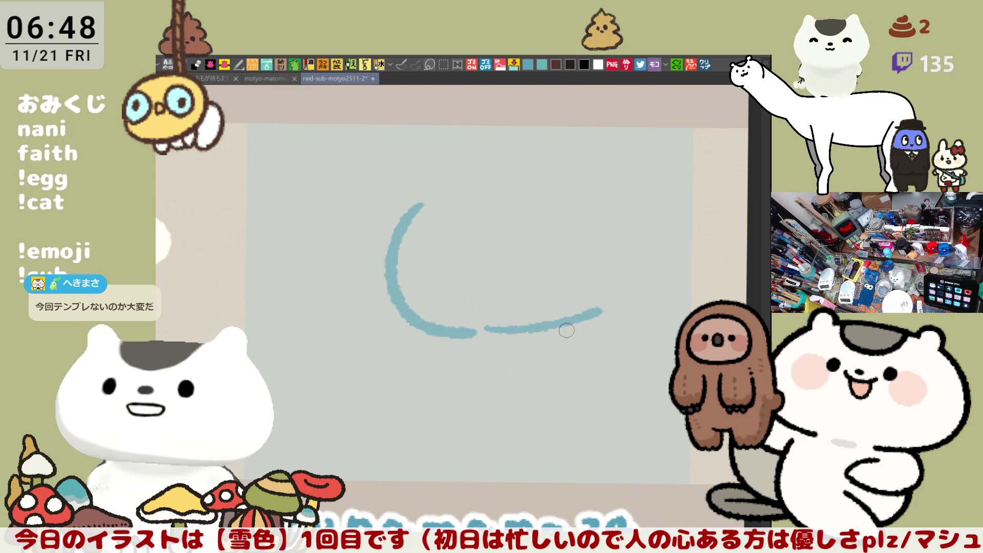
pyautogui.scroll(-1, 537, 338)
pyautogui.scroll(-1, 522, 347)
pyautogui.scroll(-1, 522, 350)
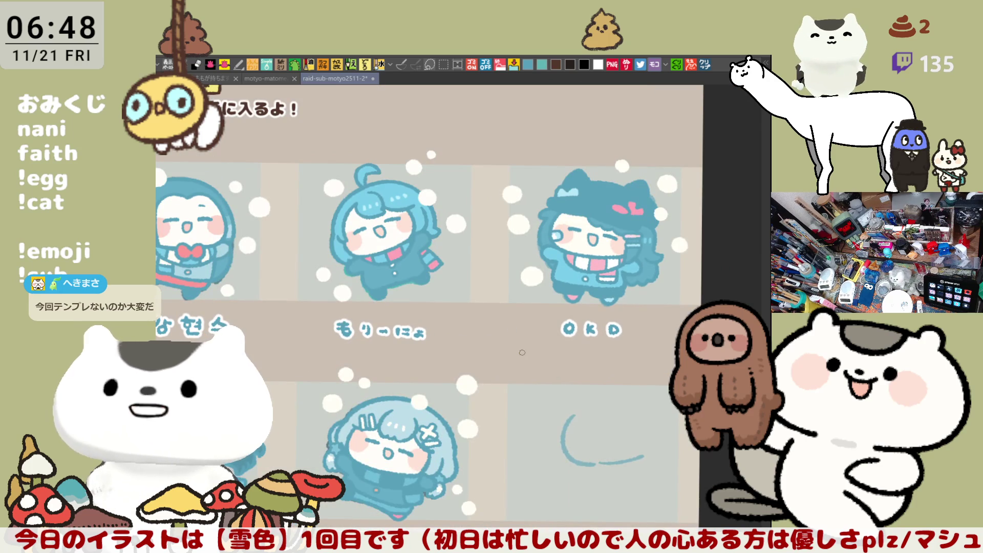
pyautogui.scroll(1, 550, 375)
pyautogui.scroll(-1, 552, 376)
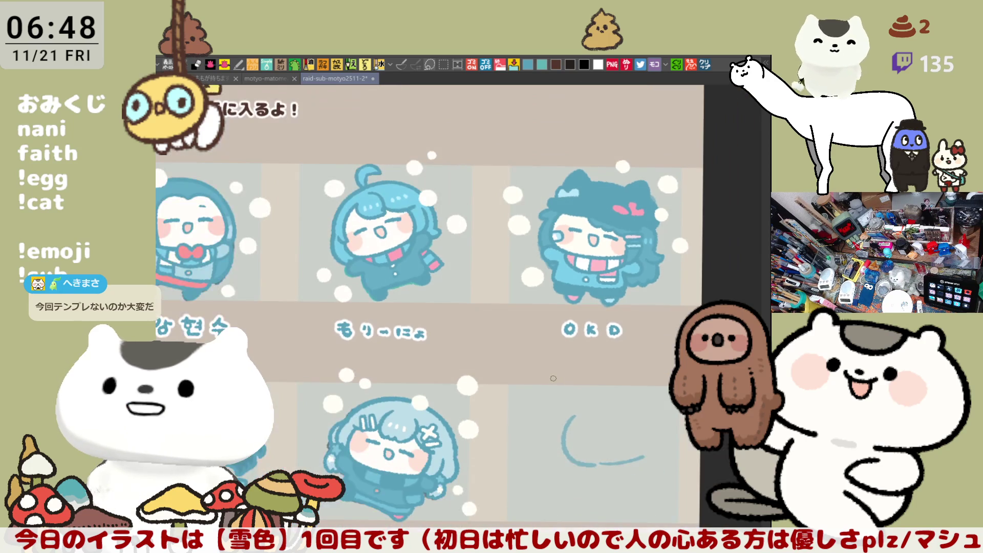
pyautogui.scroll(1, 588, 398)
pyautogui.scroll(1, 568, 399)
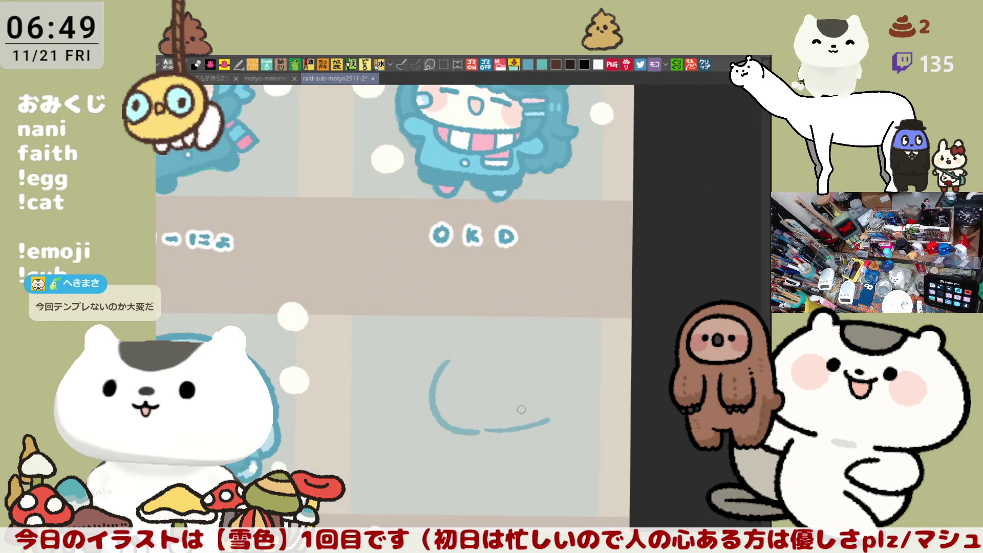
pyautogui.scroll(1, 538, 403)
pyautogui.scroll(1, 524, 405)
pyautogui.scroll(1, 525, 405)
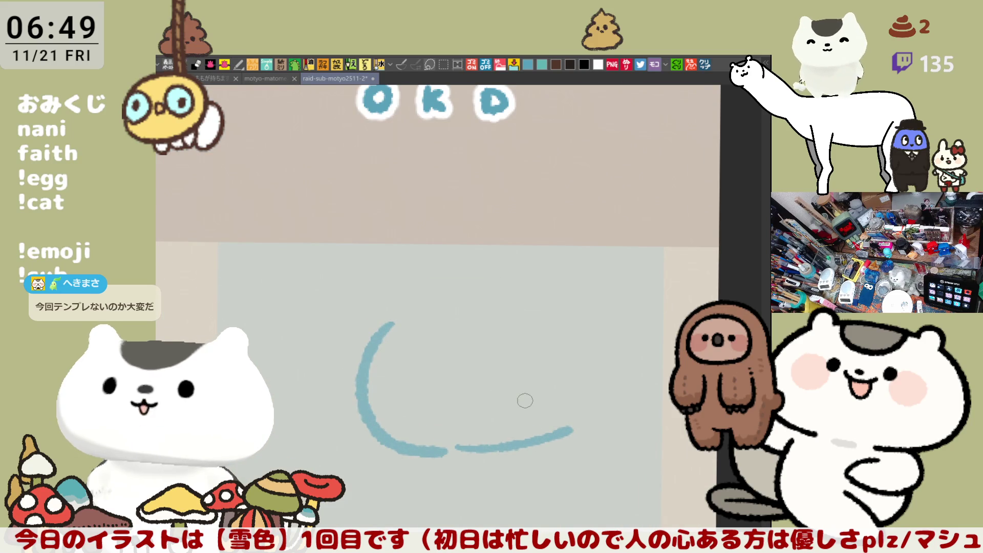
pyautogui.scroll(-2, 519, 369)
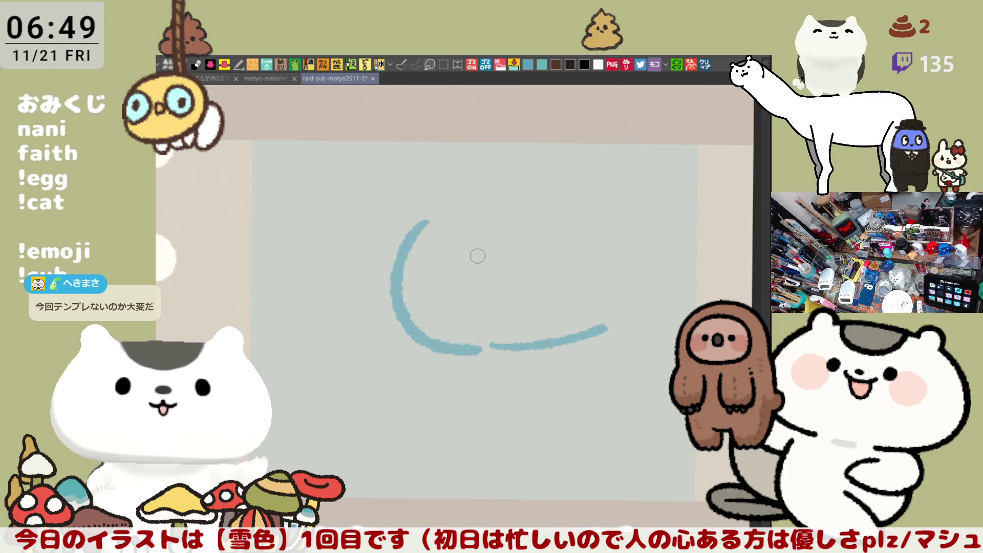
pyautogui.moveTo(430, 225)
pyautogui.mouseDown()
pyautogui.moveTo(388, 284)
pyautogui.moveTo(395, 308)
pyautogui.moveTo(416, 305)
pyautogui.moveTo(481, 349)
pyautogui.mouseUp()
pyautogui.moveTo(430, 225); pyautogui.dragTo(480, 349)
pyautogui.hotkey('ctrl', 'z')
pyautogui.moveTo(429, 245)
pyautogui.mouseDown()
pyautogui.moveTo(419, 257)
pyautogui.moveTo(484, 341)
pyautogui.mouseUp()
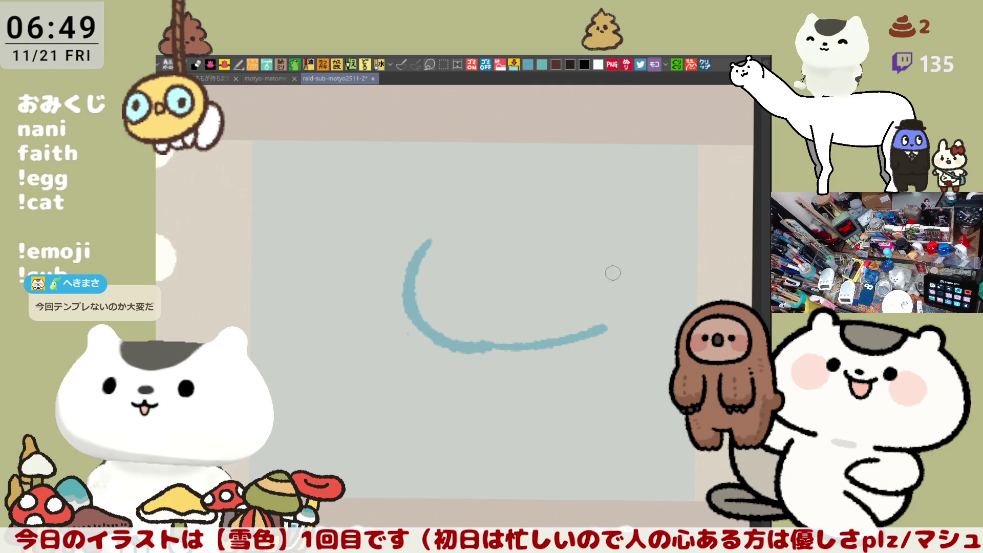
pyautogui.moveTo(607, 328); pyautogui.dragTo(602, 321)
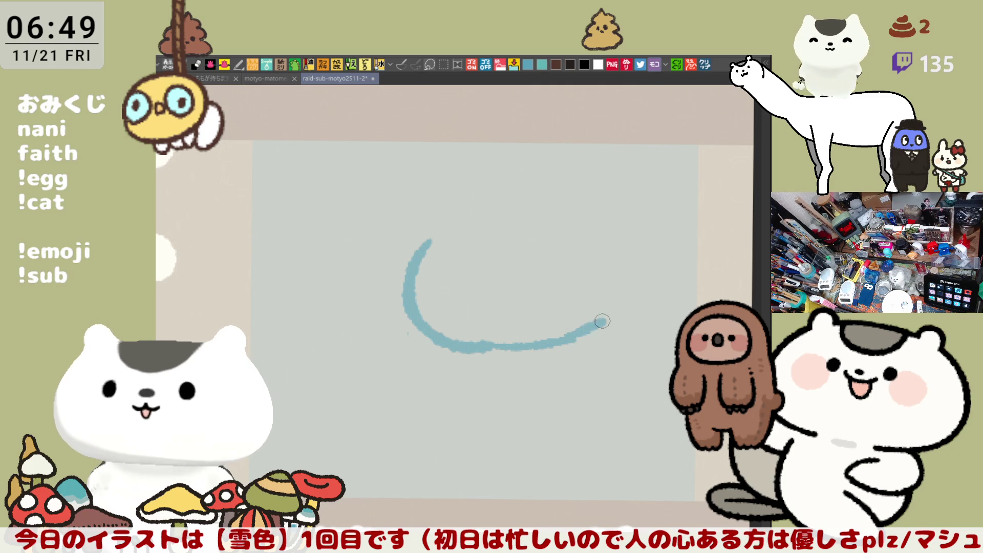
pyautogui.moveTo(480, 346); pyautogui.dragTo(580, 334)
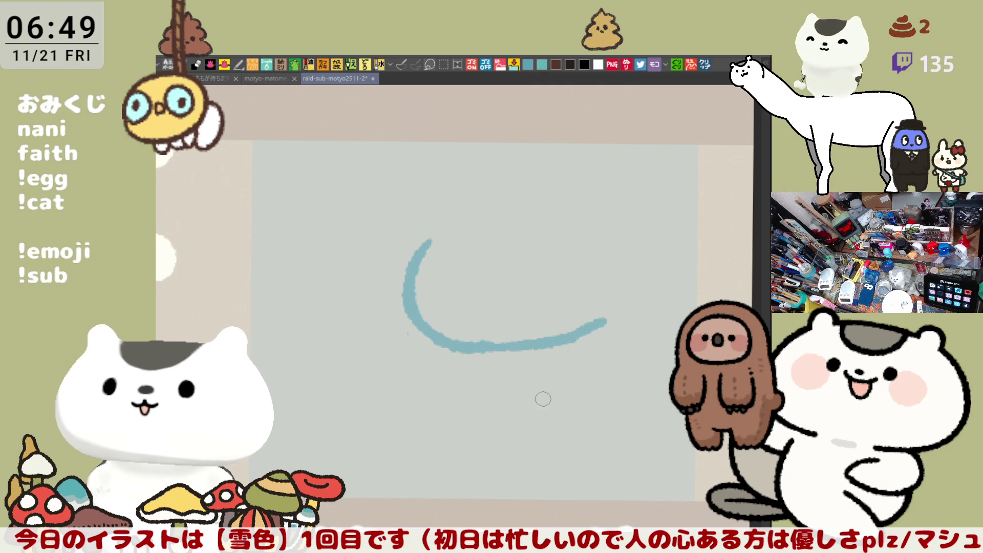
# - Draw the closed-eye dashes and small open mouth, extending the smile curve to the right
pyautogui.moveTo(450, 289); pyautogui.dragTo(484, 284)
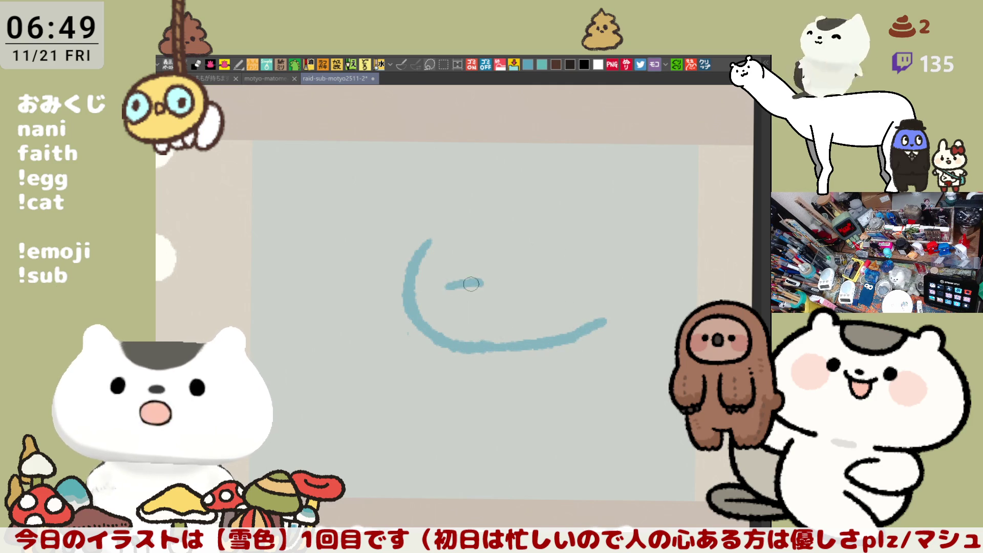
pyautogui.moveTo(561, 282)
pyautogui.mouseDown()
pyautogui.moveTo(526, 243)
pyautogui.moveTo(472, 249)
pyautogui.mouseUp()
pyautogui.moveTo(431, 296); pyautogui.dragTo(464, 307)
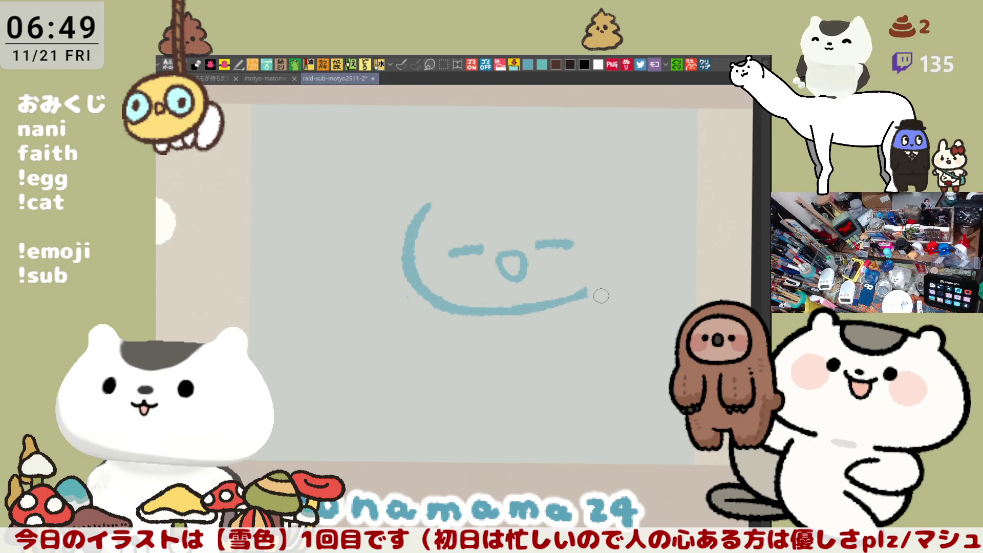
pyautogui.moveTo(518, 311); pyautogui.dragTo(591, 290)
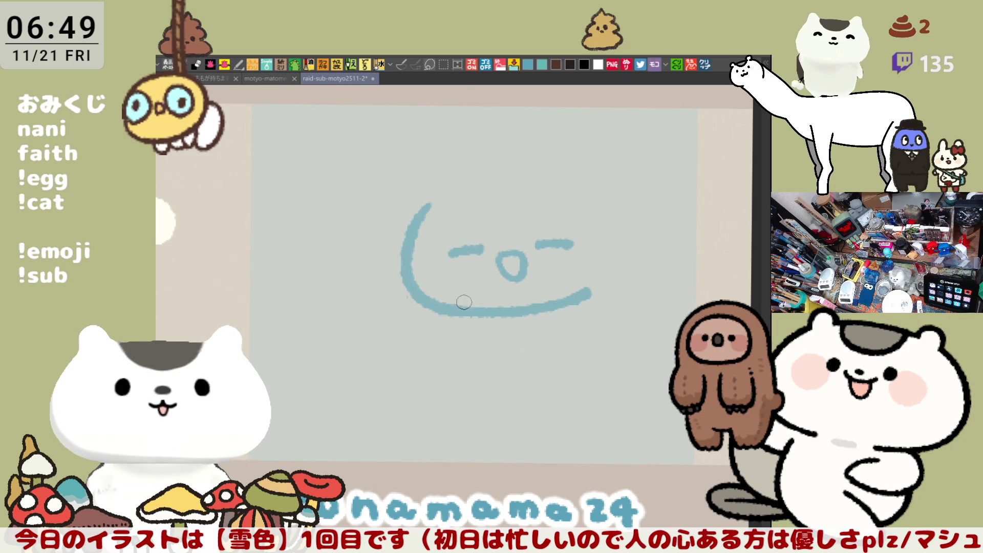
# - Draw the top-right head and hair outline with a curled end down the right side
pyautogui.moveTo(462, 300); pyautogui.dragTo(400, 276)
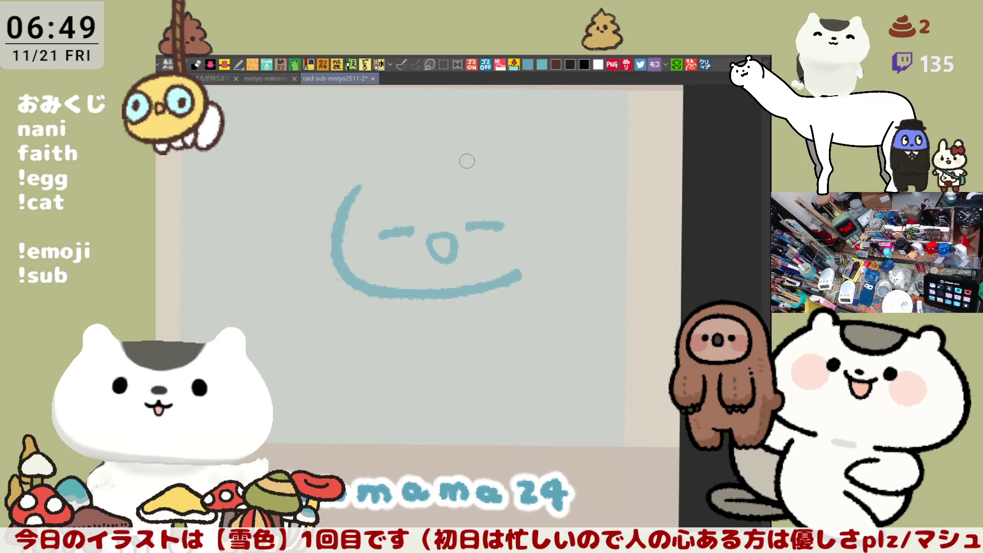
pyautogui.moveTo(456, 158); pyautogui.dragTo(542, 261)
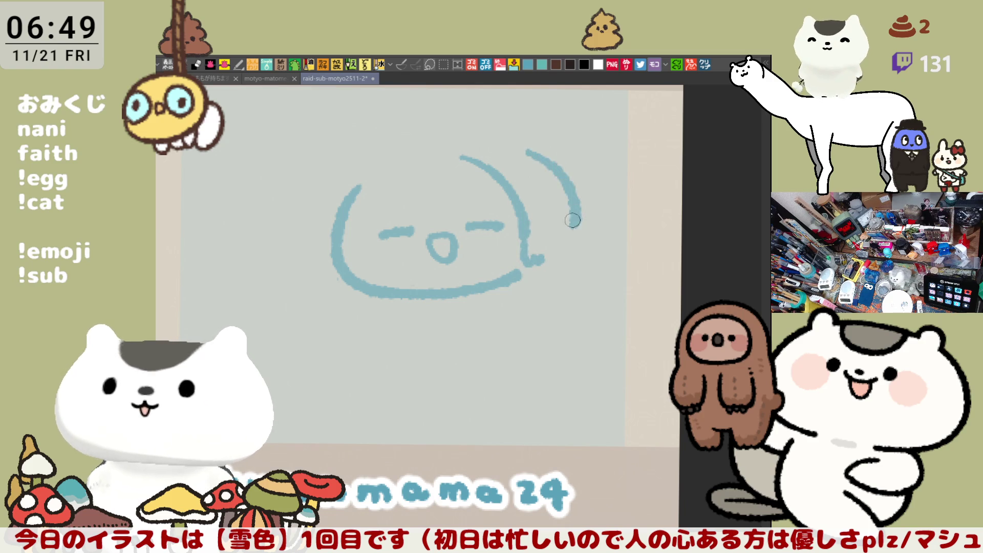
pyautogui.moveTo(530, 147)
pyautogui.mouseDown()
pyautogui.moveTo(580, 220)
pyautogui.moveTo(584, 253)
pyautogui.mouseUp()
pyautogui.moveTo(587, 207); pyautogui.dragTo(572, 276)
pyautogui.hotkey('ctrl', 'z')
pyautogui.moveTo(573, 208); pyautogui.dragTo(571, 277)
pyautogui.hotkey('ctrl', 'z')
pyautogui.moveTo(584, 211); pyautogui.dragTo(569, 275)
pyautogui.hotkey('ctrl', 'z')
pyautogui.moveTo(585, 211)
pyautogui.mouseDown()
pyautogui.moveTo(565, 269)
pyautogui.moveTo(573, 273)
pyautogui.moveTo(537, 274)
pyautogui.moveTo(572, 271)
pyautogui.mouseUp()
pyautogui.hotkey('ctrl', 'z')
pyautogui.press('space')
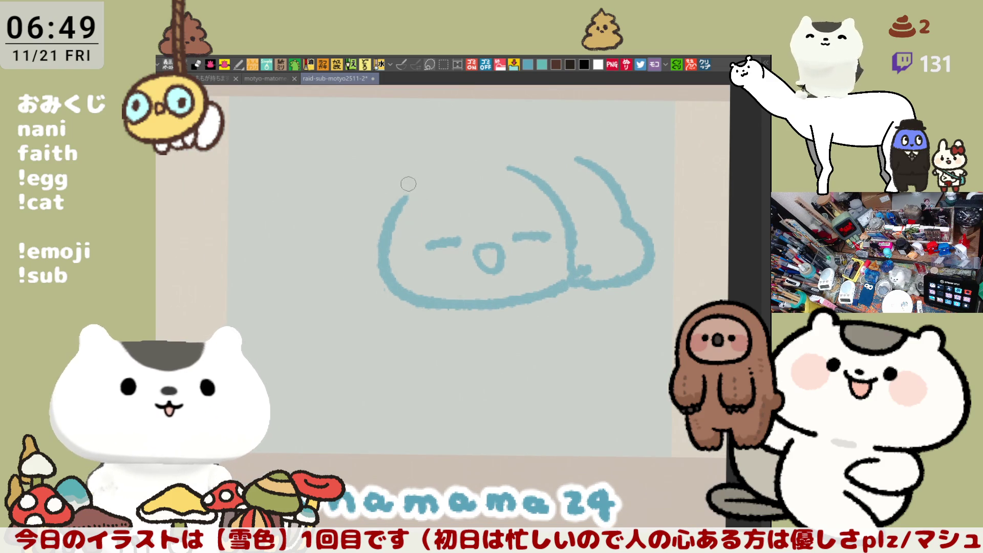
# - Draw the left side of the hair down to the bottom of the face
pyautogui.moveTo(407, 178); pyautogui.dragTo(368, 261)
pyautogui.hotkey('ctrl', 'z')
pyautogui.moveTo(406, 173); pyautogui.dragTo(379, 253)
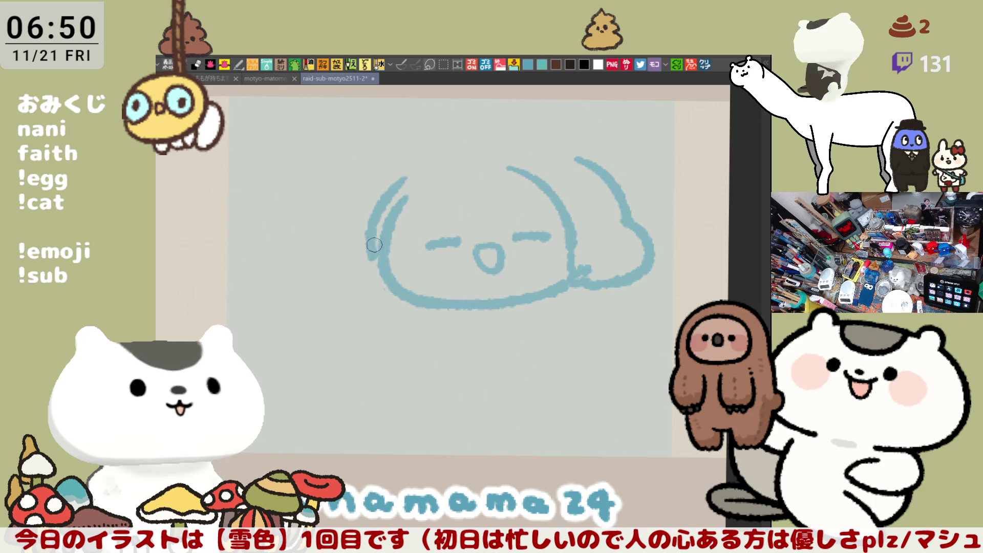
pyautogui.moveTo(370, 246); pyautogui.dragTo(411, 306)
pyautogui.press('space')
# - Draw the rounded arc over the top of the head, retrying until the curve sits right
pyautogui.moveTo(421, 196); pyautogui.dragTo(565, 167)
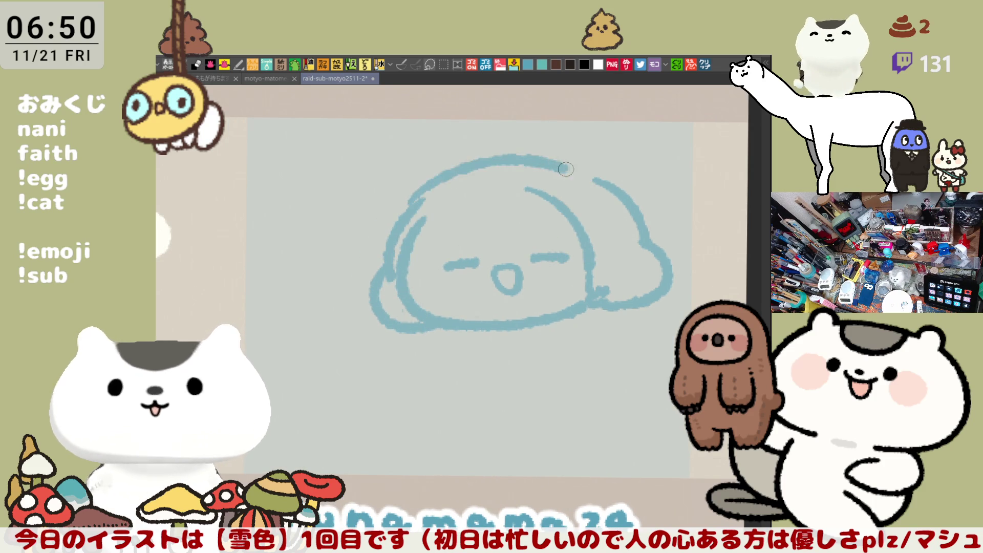
pyautogui.hotkey('ctrl', 'z')
pyautogui.moveTo(416, 196); pyautogui.dragTo(596, 181)
pyautogui.hotkey('ctrl', 'z')
pyautogui.moveTo(426, 188); pyautogui.dragTo(592, 177)
pyautogui.hotkey('ctrl', 'z')
pyautogui.moveTo(433, 183); pyautogui.dragTo(615, 189)
pyautogui.hotkey('ctrl', 'z')
pyautogui.moveTo(445, 184); pyautogui.dragTo(602, 181)
pyautogui.hotkey('ctrl', 'z')
pyautogui.moveTo(433, 189); pyautogui.dragTo(602, 182)
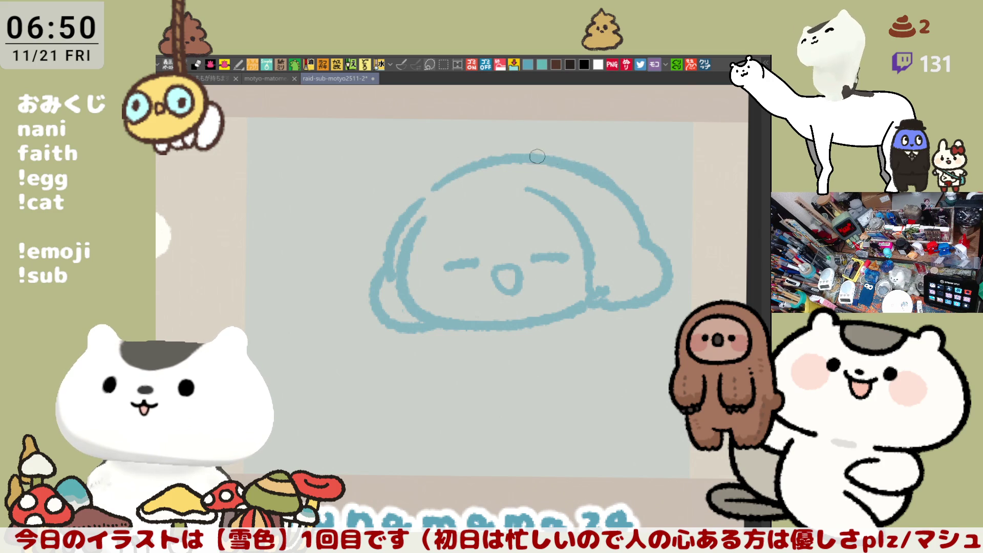
# - Add the short bang line across the forehead
pyautogui.moveTo(415, 243); pyautogui.dragTo(465, 211)
pyautogui.hotkey('ctrl', 'z')
pyautogui.moveTo(413, 245); pyautogui.dragTo(537, 186)
# - Fill the hair region and the lower-left face gap solid blue with the enclosed-area fill
pyautogui.press('g')
pyautogui.click(473, 221)
pyautogui.hotkey('ctrl', 'z')
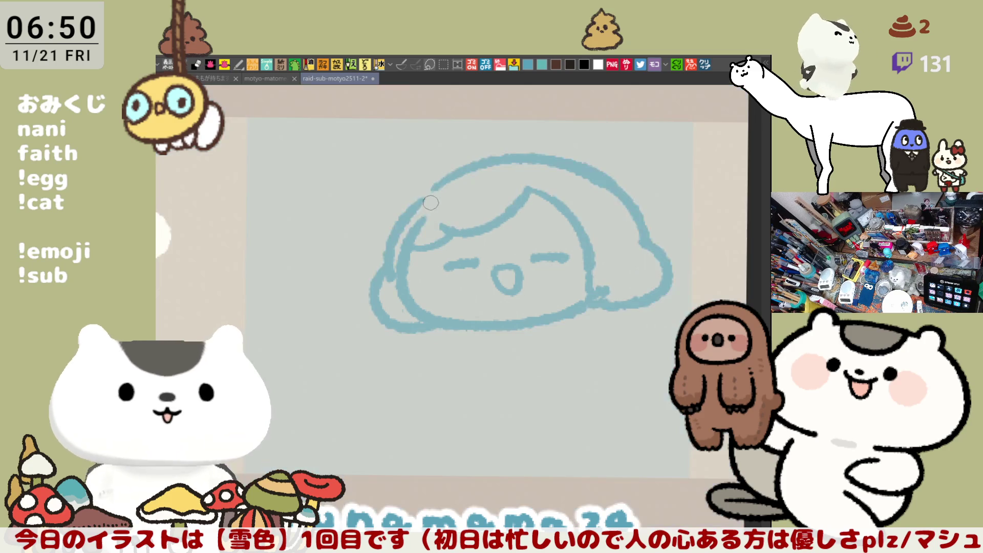
pyautogui.click(449, 196)
pyautogui.click(397, 300)
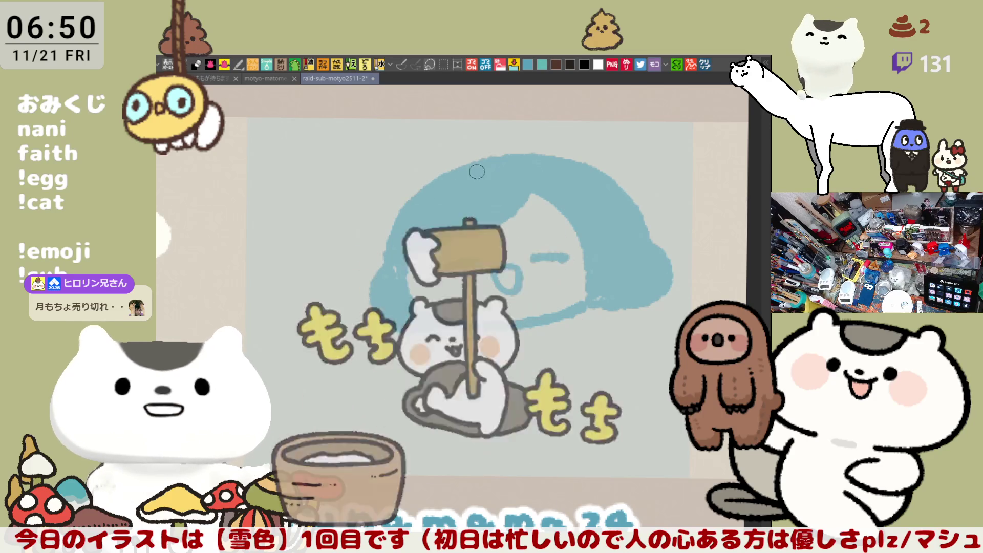
# - Patch the hair's right edge, draw a curled strand on top and carve a light gap beneath it
pyautogui.press('r')
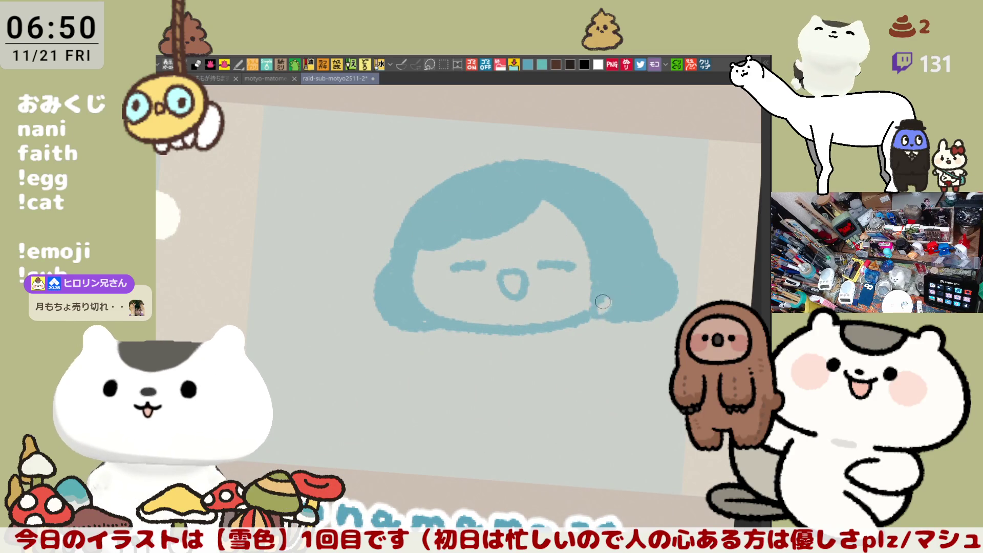
pyautogui.moveTo(590, 307); pyautogui.dragTo(591, 275)
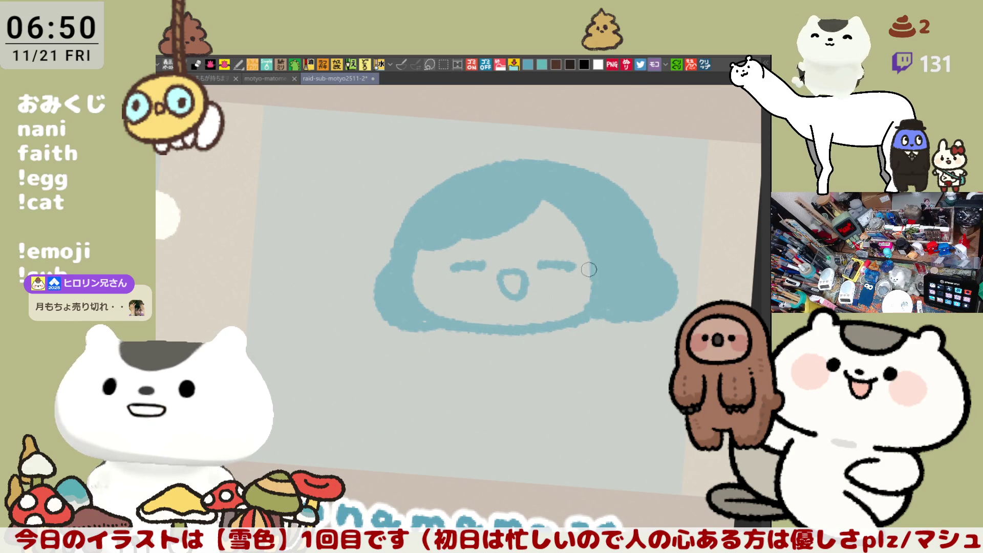
pyautogui.scroll(-1, 499, 192)
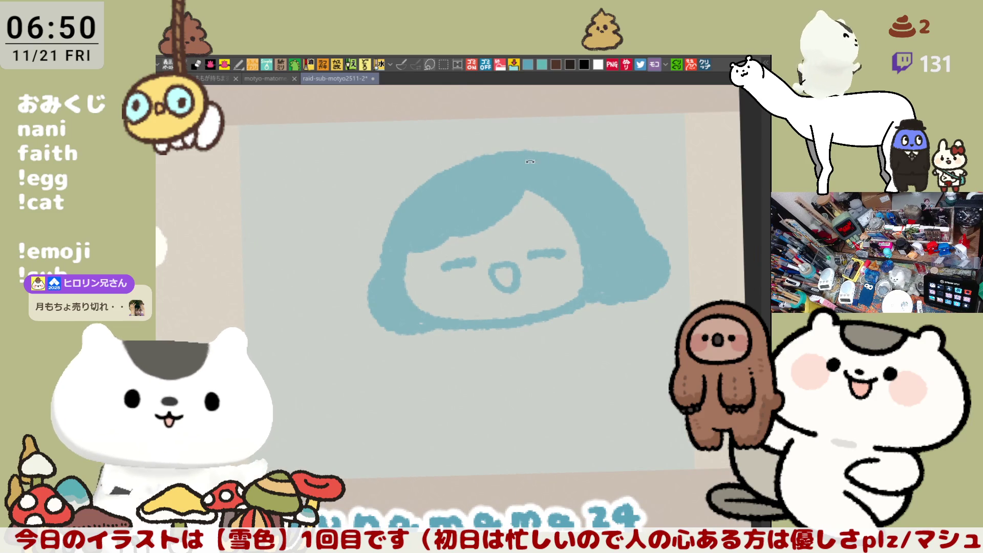
pyautogui.scroll(2, 507, 166)
pyautogui.moveTo(379, 192)
pyautogui.mouseDown()
pyautogui.moveTo(381, 226)
pyautogui.moveTo(372, 223)
pyautogui.mouseUp()
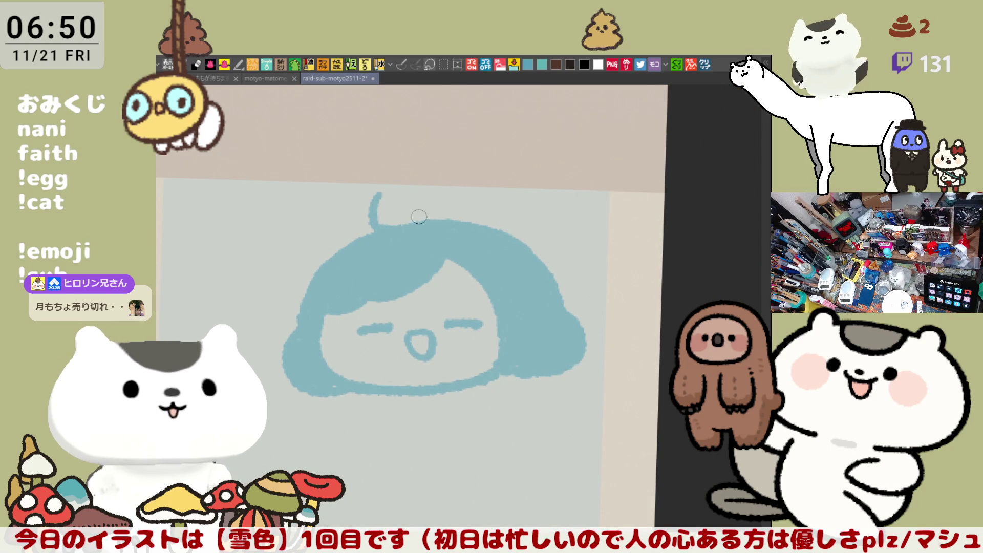
pyautogui.moveTo(380, 228); pyautogui.dragTo(449, 231)
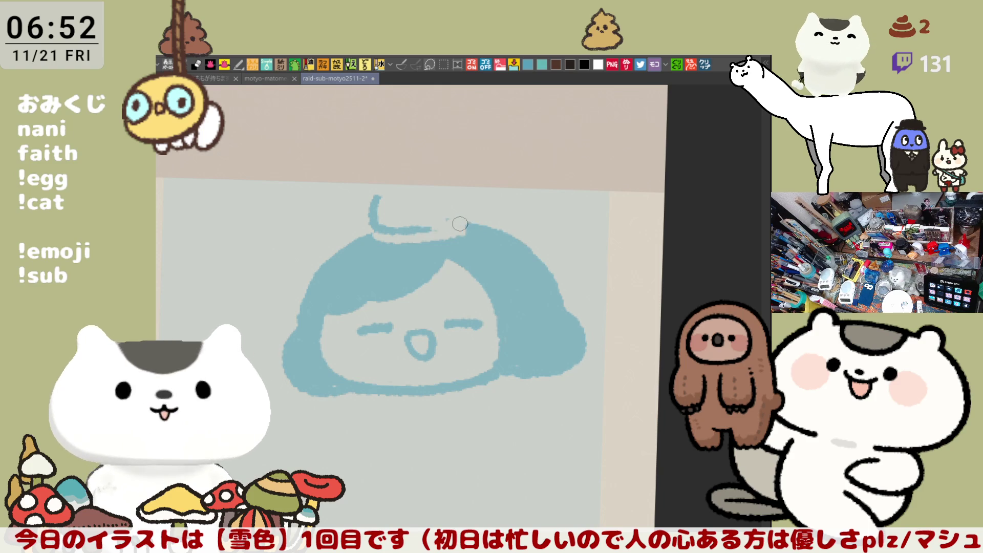
# - Extend the top hair stroke to the right under the curled strand
pyautogui.moveTo(438, 226); pyautogui.dragTo(460, 223)
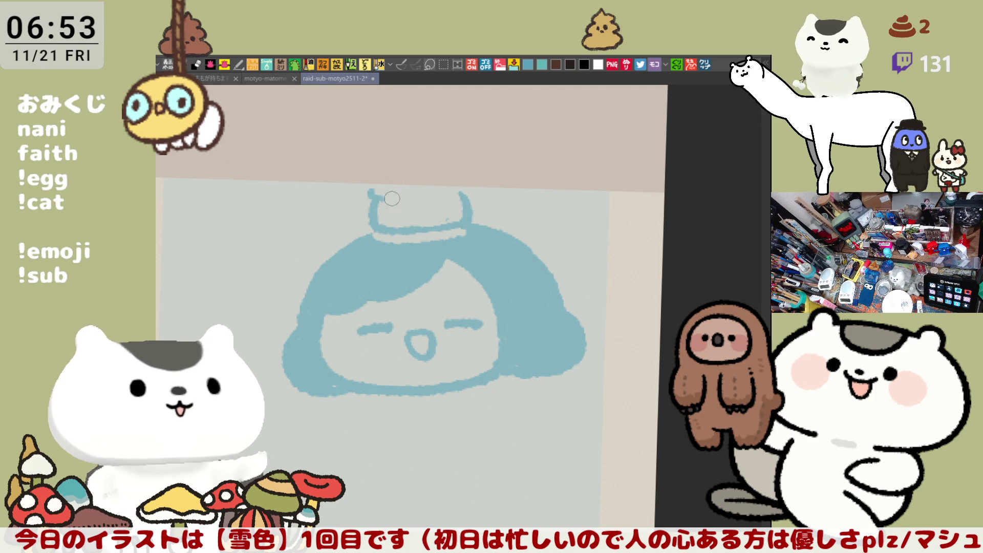
# - Close the hat's top and draw its top edge, redrawing until the line is clean
pyautogui.moveTo(374, 198); pyautogui.dragTo(460, 196)
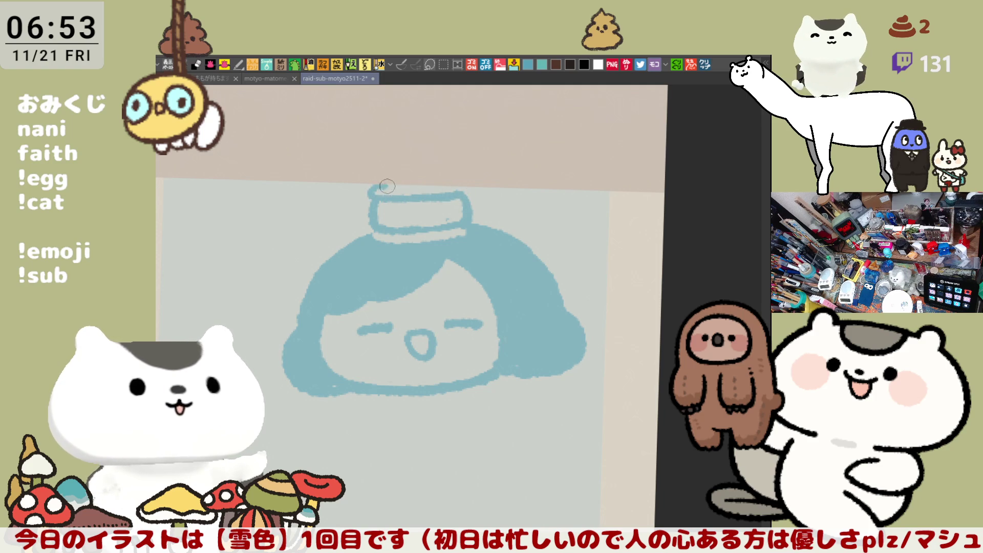
pyautogui.moveTo(374, 193); pyautogui.dragTo(445, 178)
pyautogui.hotkey('ctrl', 'z')
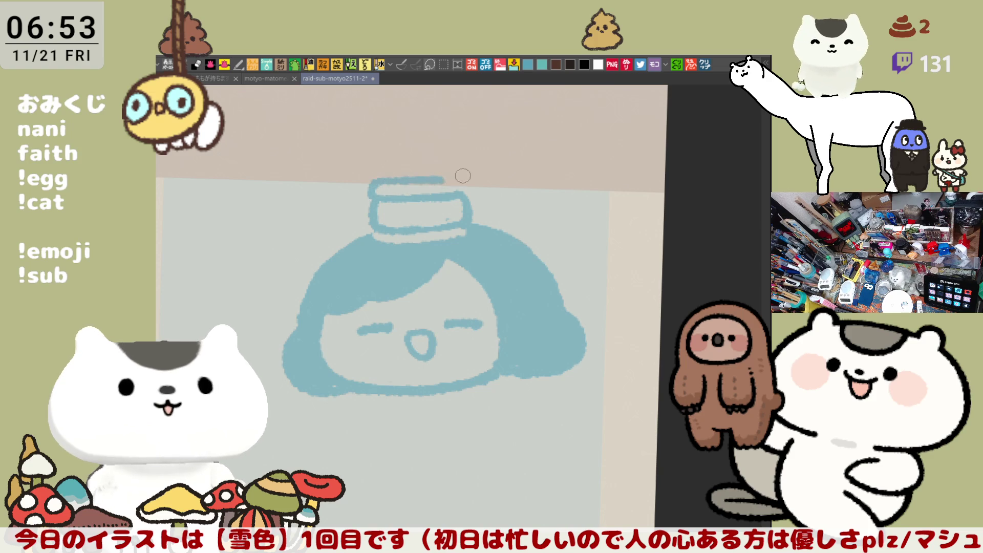
pyautogui.hotkey('ctrl', 'z')
pyautogui.hotkey('ctrl', 'z')
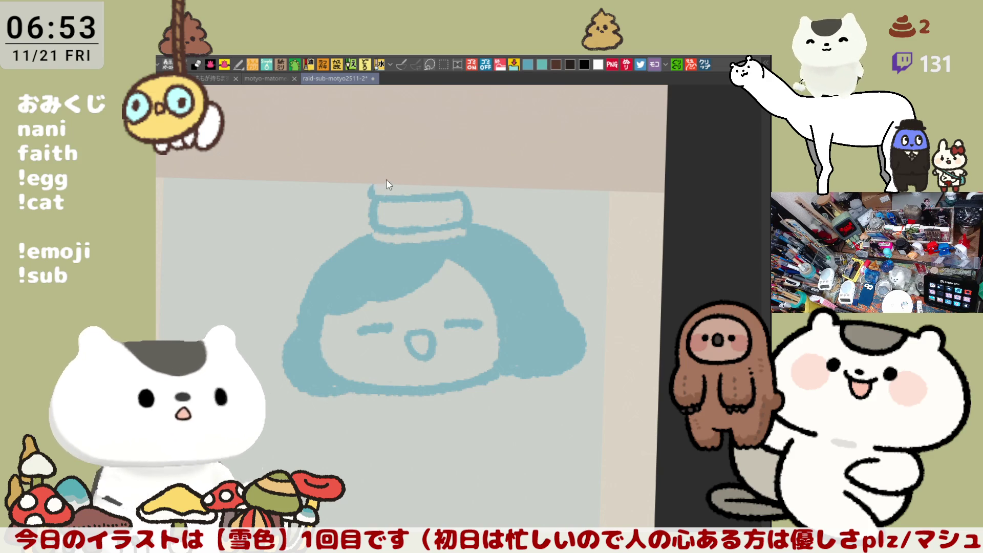
pyautogui.moveTo(371, 184); pyautogui.dragTo(434, 179)
pyautogui.hotkey('ctrl', 'z')
pyautogui.moveTo(374, 183); pyautogui.dragTo(453, 180)
pyautogui.hotkey('ctrl', 'z')
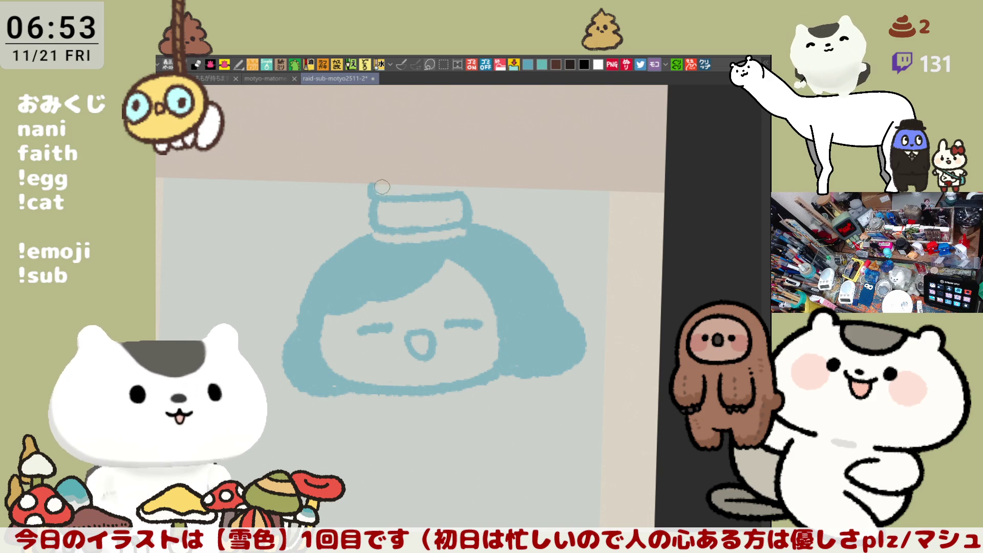
pyautogui.moveTo(374, 184); pyautogui.dragTo(450, 181)
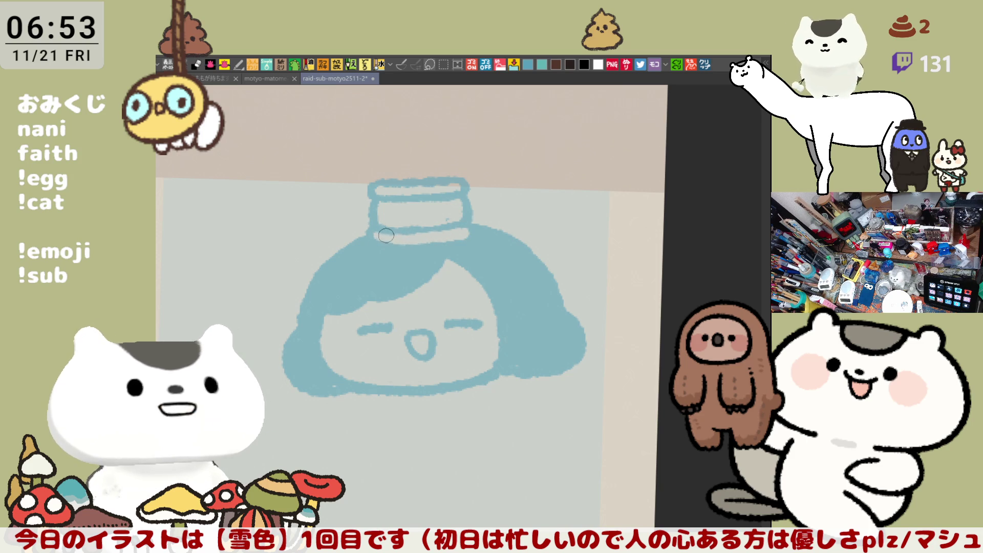
# - Draw the hat brim, band bottom line and the curved, thickened top rim of the can
pyautogui.moveTo(464, 239)
pyautogui.mouseDown()
pyautogui.moveTo(397, 235)
pyautogui.moveTo(458, 222)
pyautogui.mouseUp()
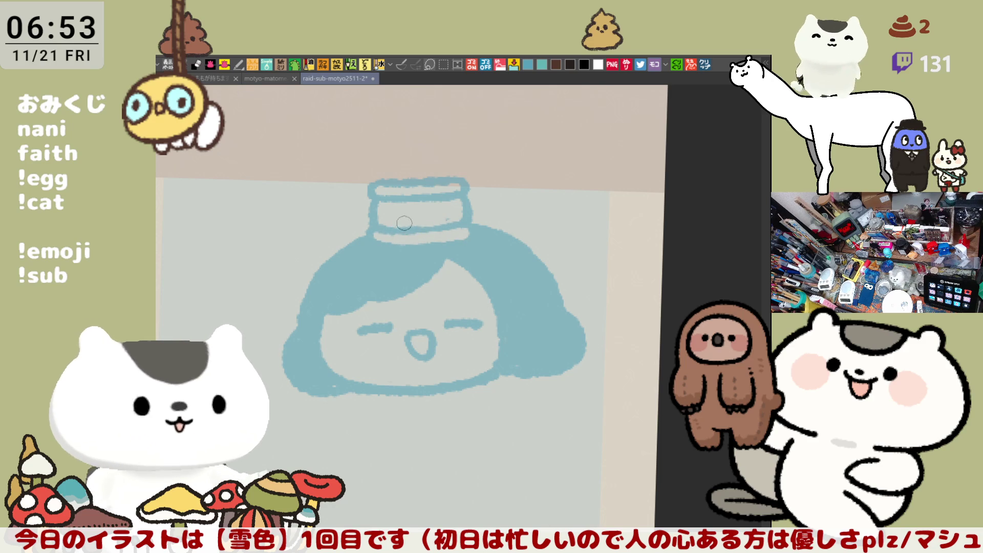
pyautogui.moveTo(394, 229); pyautogui.dragTo(467, 224)
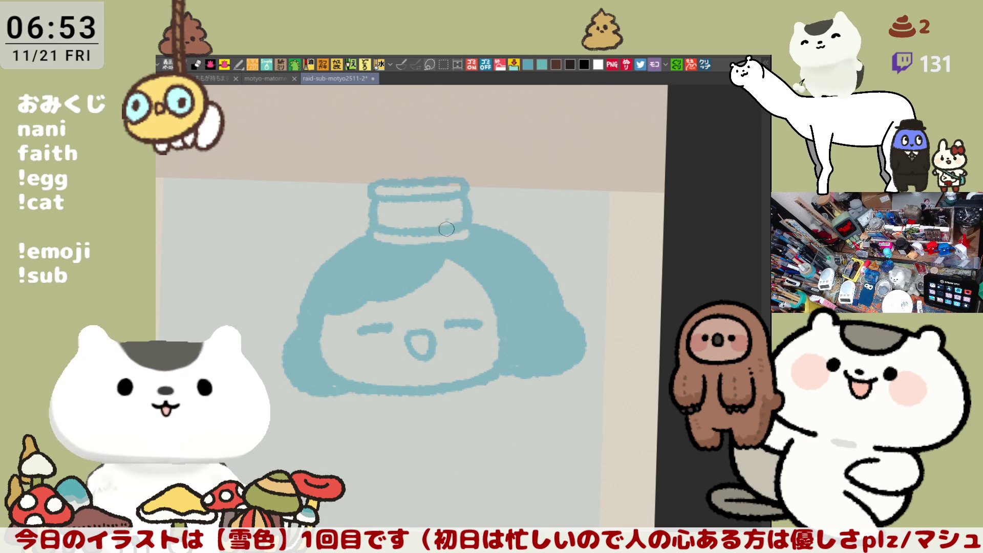
pyautogui.moveTo(380, 182); pyautogui.dragTo(465, 177)
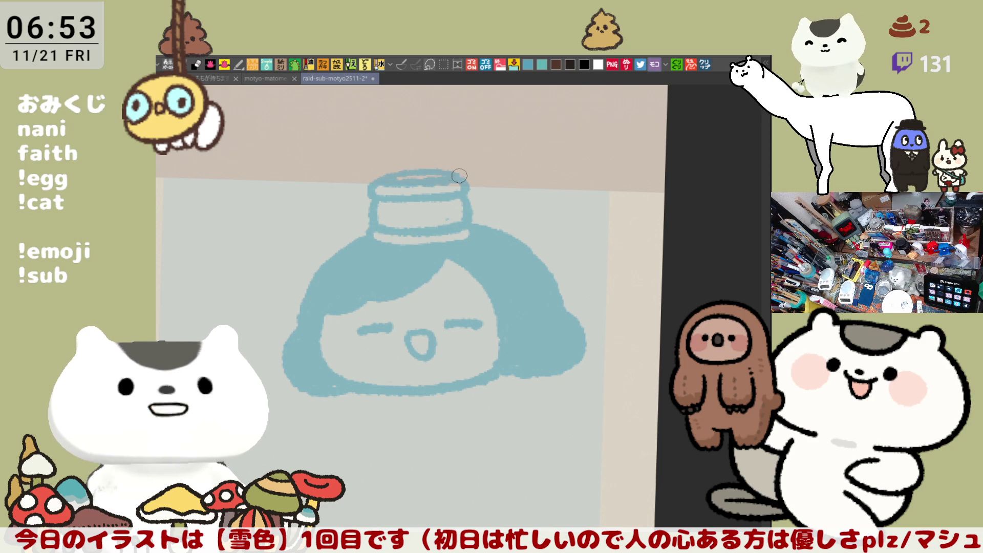
pyautogui.moveTo(378, 177); pyautogui.dragTo(461, 179)
pyautogui.moveTo(370, 184); pyautogui.dragTo(455, 178)
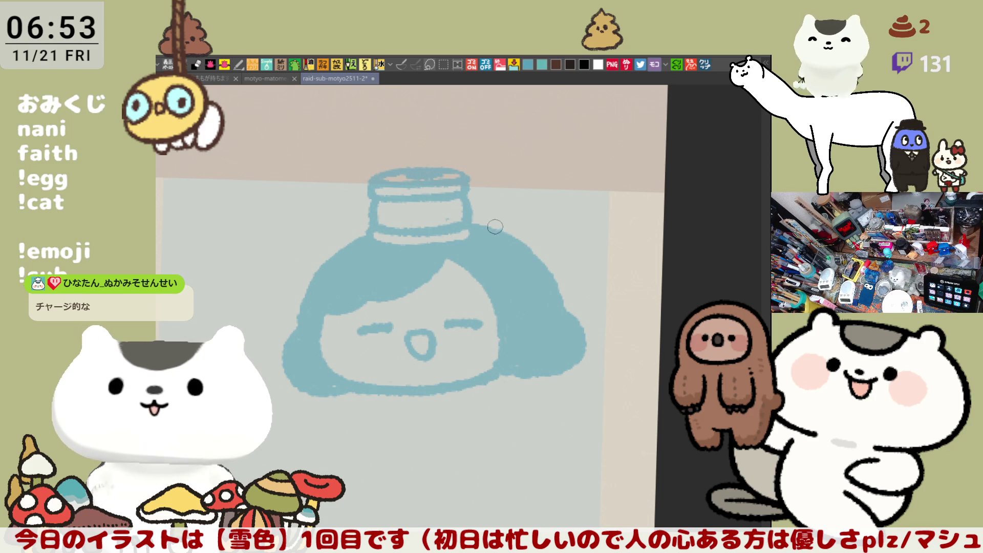
# - Add the band line, an oval and swirl on the can label, and mark the label's right edge
pyautogui.moveTo(407, 218); pyautogui.dragTo(432, 219)
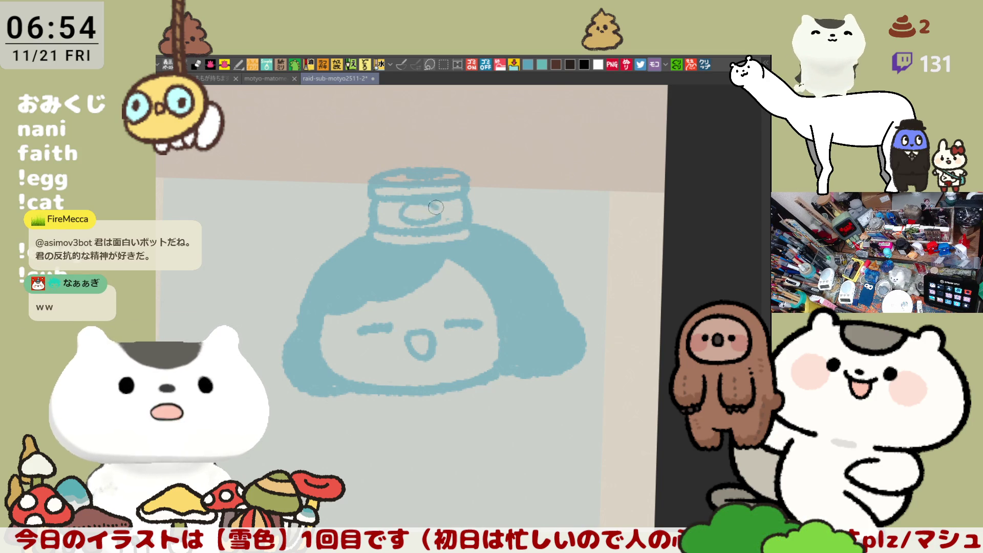
pyautogui.moveTo(415, 203); pyautogui.dragTo(441, 211)
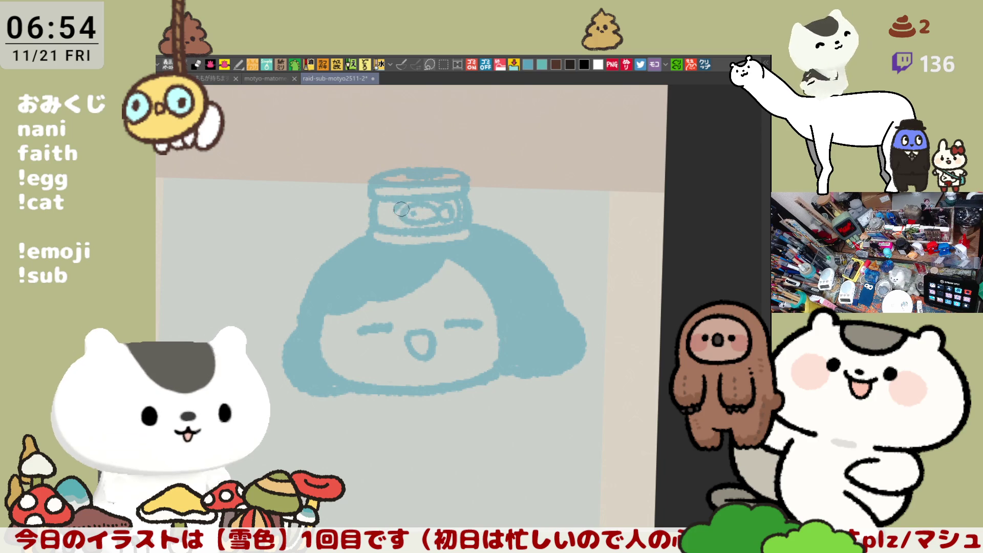
pyautogui.moveTo(399, 216); pyautogui.dragTo(419, 223)
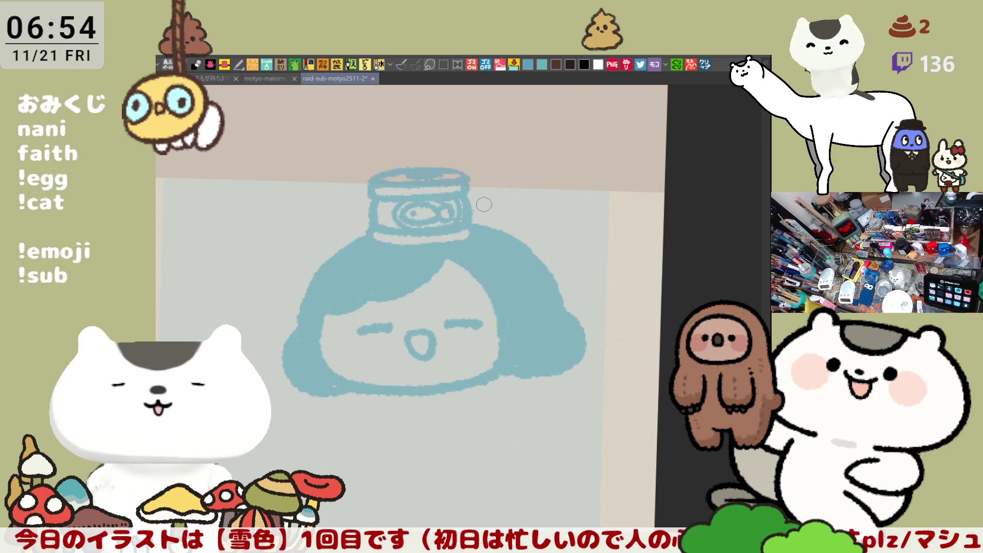
pyautogui.moveTo(465, 189); pyautogui.dragTo(467, 231)
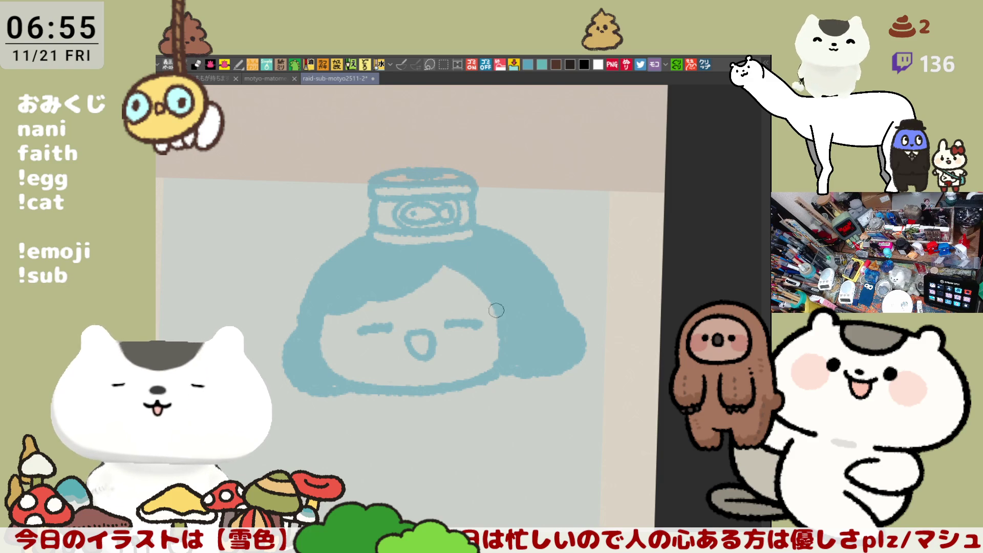
pyautogui.scroll(2, 491, 308)
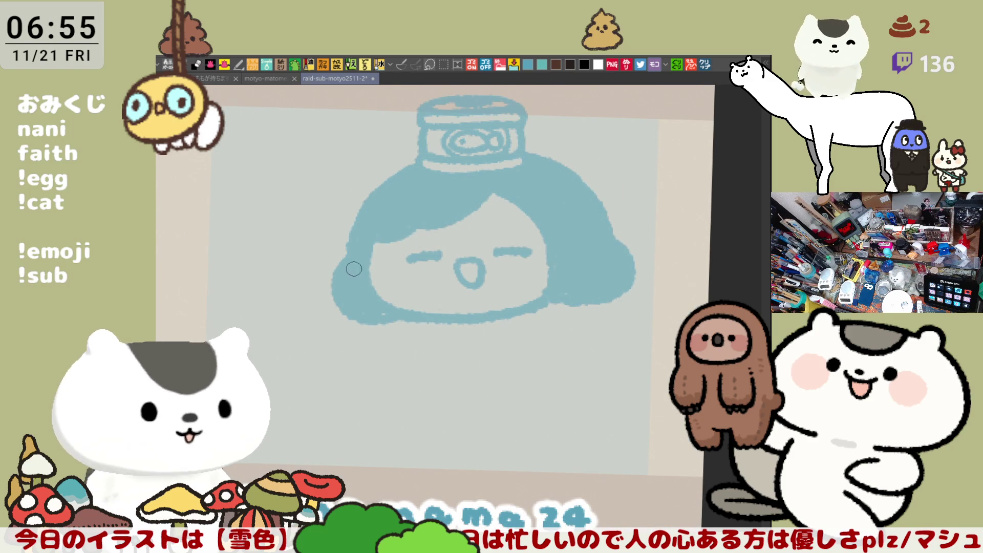
# - Fill out the hair's left edge and draw the curved scarf line with a stripe under the chin
pyautogui.moveTo(341, 313)
pyautogui.mouseDown()
pyautogui.moveTo(346, 261)
pyautogui.moveTo(338, 323)
pyautogui.mouseUp()
pyautogui.moveTo(346, 262)
pyautogui.mouseDown()
pyautogui.moveTo(361, 326)
pyautogui.moveTo(338, 292)
pyautogui.moveTo(354, 322)
pyautogui.moveTo(380, 311)
pyautogui.mouseUp()
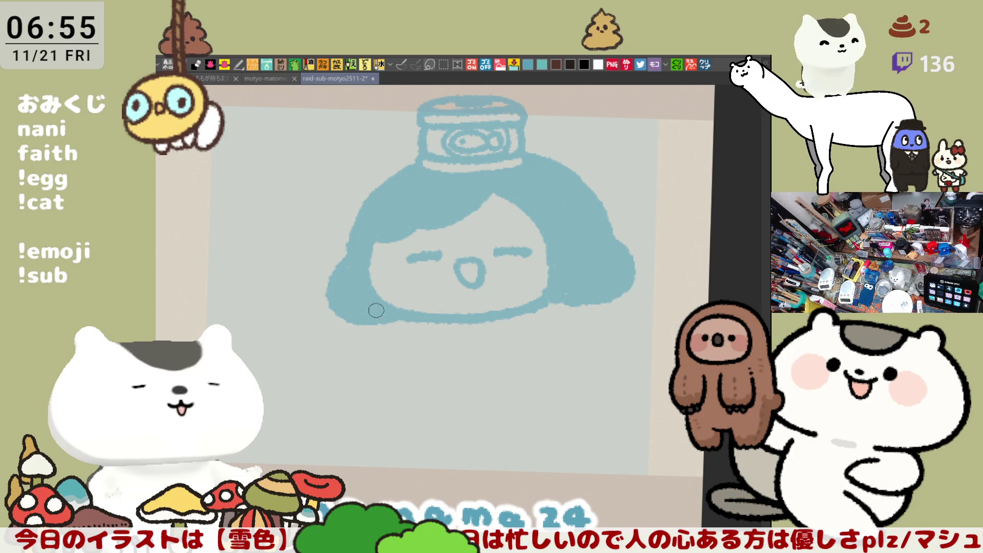
pyautogui.scroll(1, 454, 330)
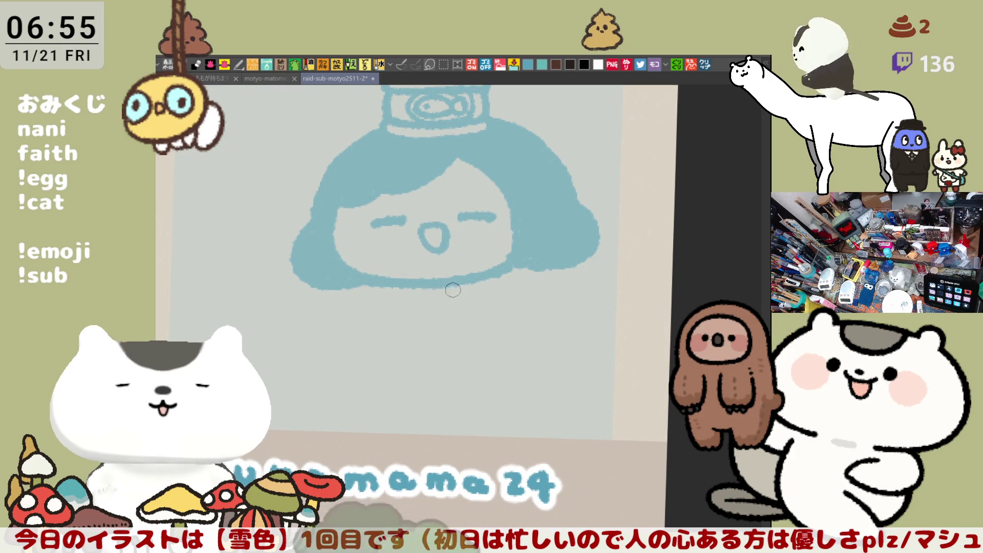
pyautogui.moveTo(380, 295); pyautogui.dragTo(529, 269)
pyautogui.hotkey('ctrl', 'z')
pyautogui.moveTo(368, 292); pyautogui.dragTo(493, 267)
pyautogui.moveTo(384, 280); pyautogui.dragTo(394, 316)
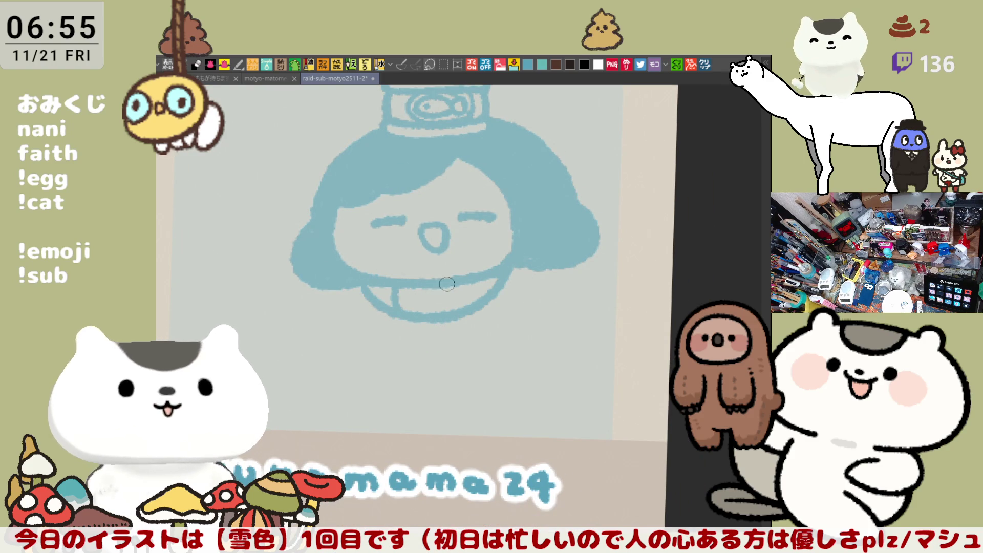
pyautogui.moveTo(436, 286); pyautogui.dragTo(439, 311)
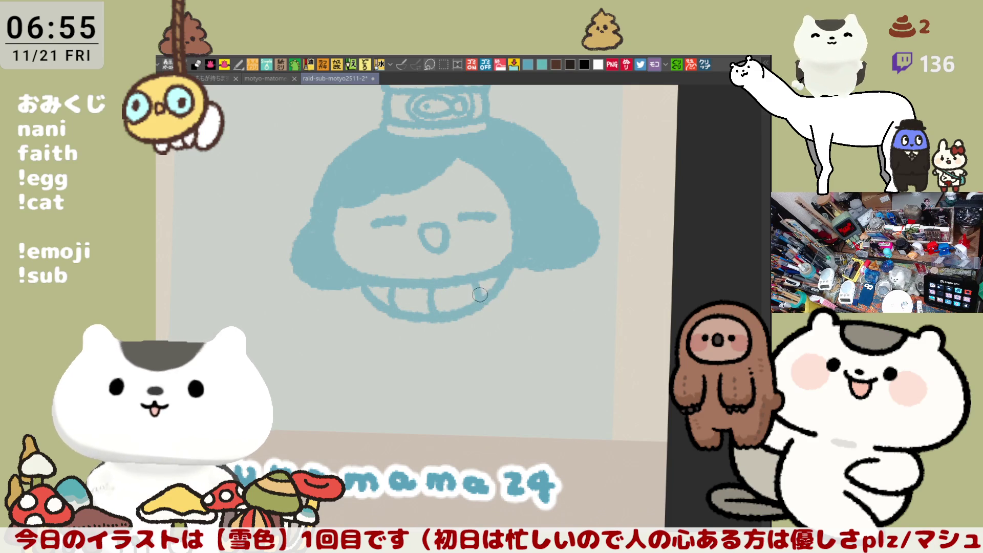
# - Draw the scarf tail looping to the right and start its stripes
pyautogui.moveTo(504, 276)
pyautogui.mouseDown()
pyautogui.moveTo(491, 304)
pyautogui.moveTo(522, 266)
pyautogui.mouseUp()
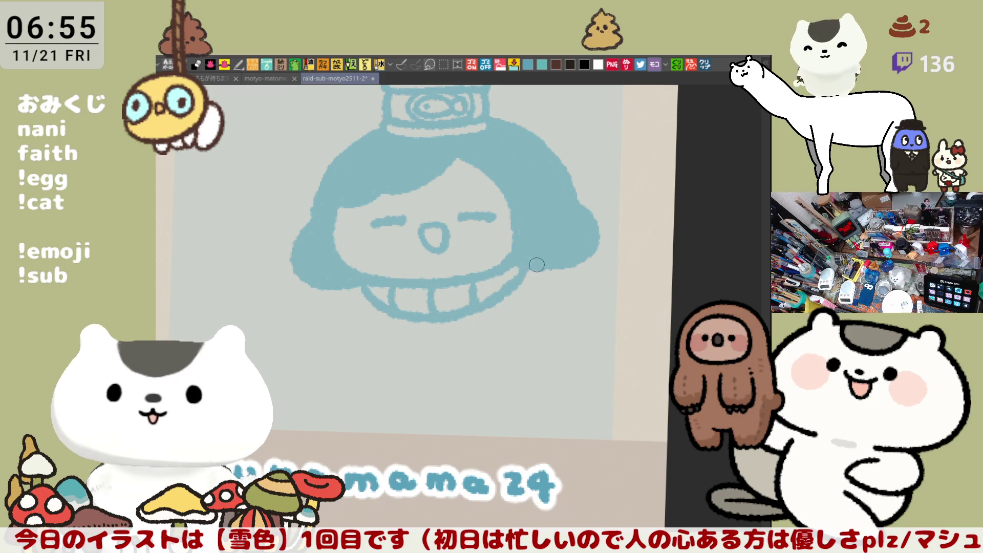
pyautogui.scroll(-1, 550, 282)
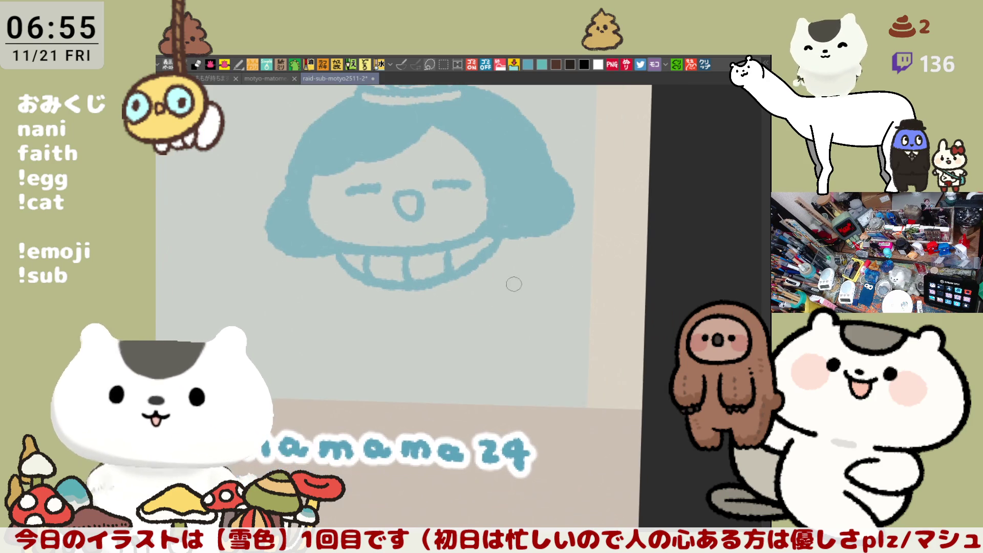
pyautogui.moveTo(464, 274); pyautogui.dragTo(541, 302)
pyautogui.moveTo(492, 250)
pyautogui.mouseDown()
pyautogui.moveTo(569, 266)
pyautogui.moveTo(549, 300)
pyautogui.mouseUp()
pyautogui.moveTo(554, 264); pyautogui.dragTo(547, 300)
# - Add more vertical stripes inside the scarf tail
pyautogui.moveTo(530, 252)
pyautogui.mouseDown()
pyautogui.moveTo(511, 303)
pyautogui.moveTo(483, 296)
pyautogui.mouseUp()
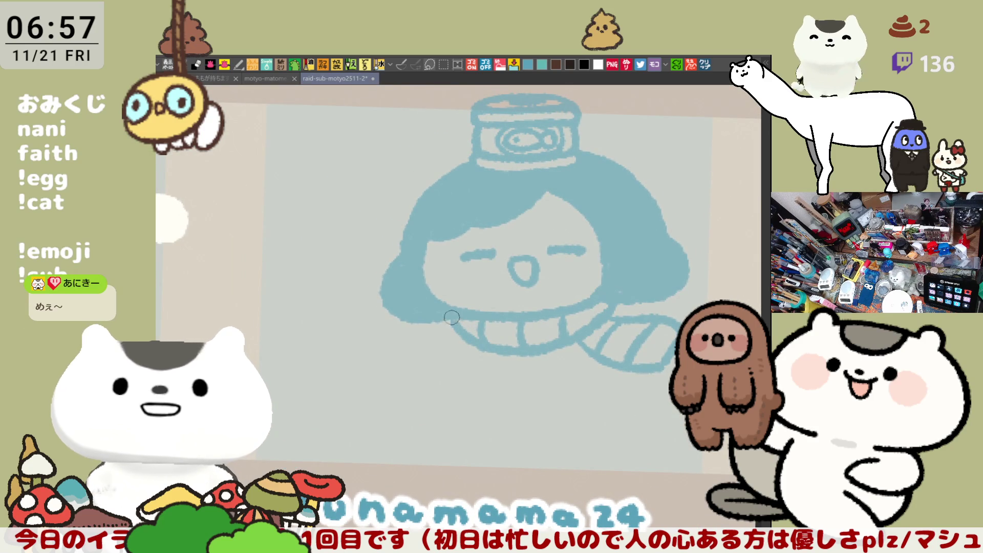
# - Sketch the curled left and right arms beside the body, trimming the right scarf tail
pyautogui.moveTo(444, 320); pyautogui.dragTo(446, 357)
pyautogui.moveTo(607, 322)
pyautogui.mouseDown()
pyautogui.moveTo(588, 354)
pyautogui.moveTo(676, 327)
pyautogui.mouseUp()
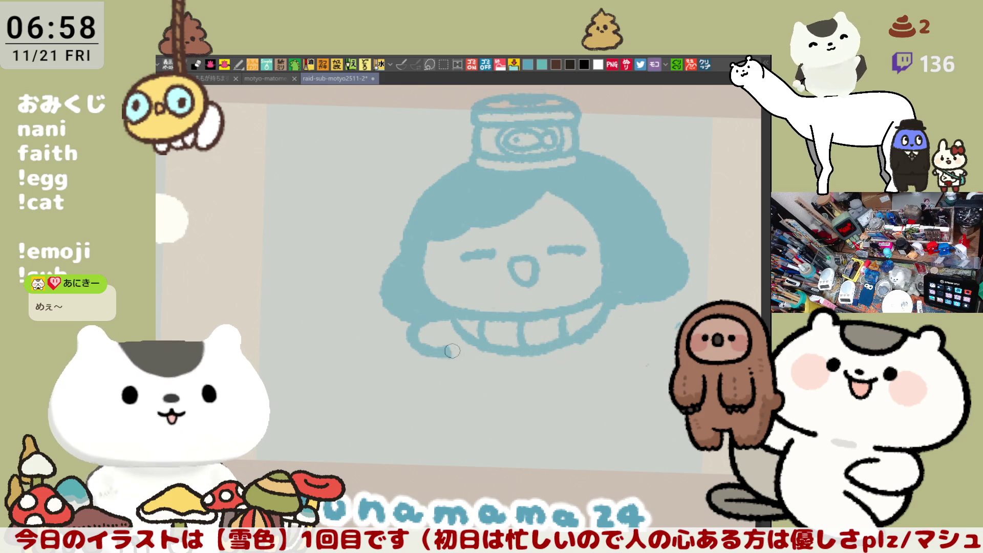
pyautogui.moveTo(438, 316); pyautogui.dragTo(445, 353)
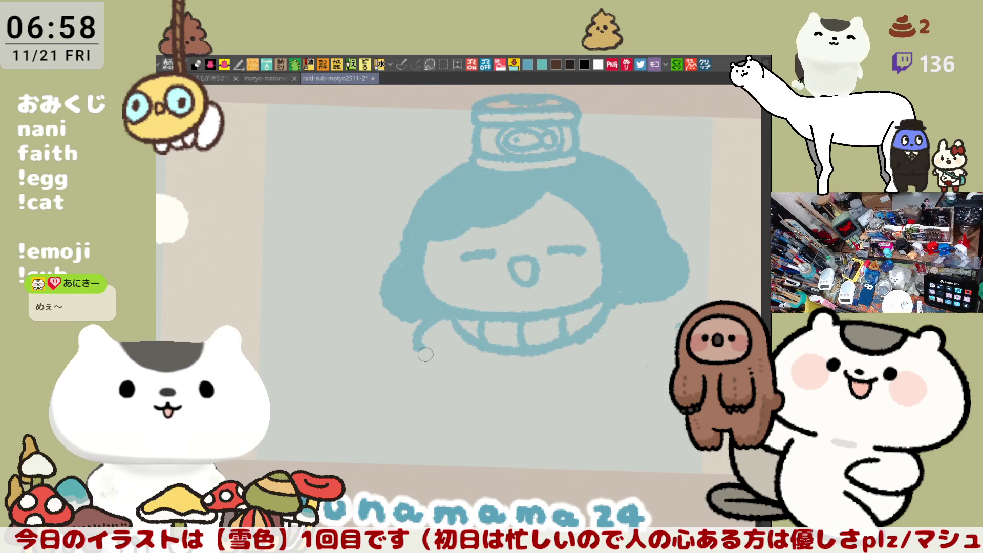
pyautogui.moveTo(619, 302); pyautogui.dragTo(613, 342)
pyautogui.hotkey('ctrl', 'z')
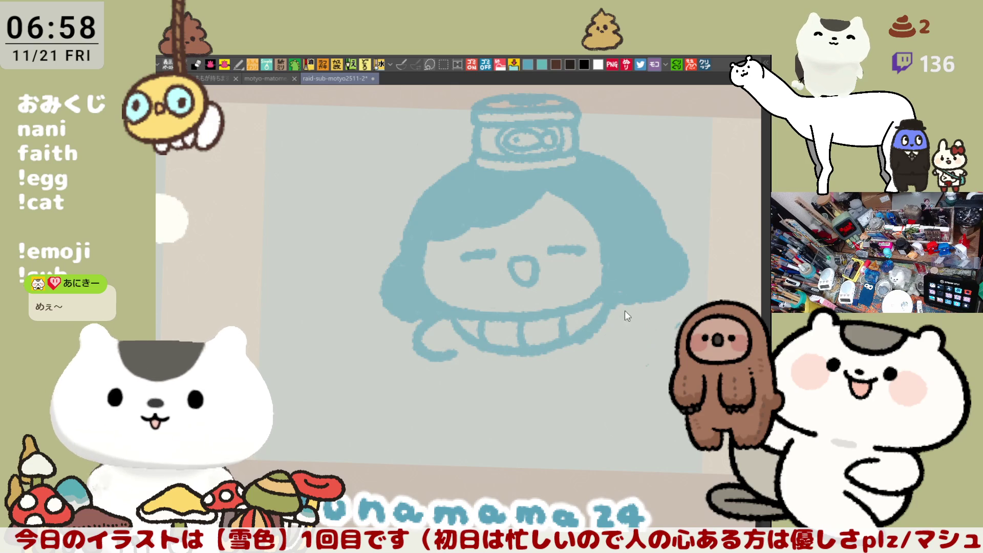
pyautogui.hotkey('ctrl', 'z')
pyautogui.moveTo(421, 331); pyautogui.dragTo(457, 353)
pyautogui.moveTo(618, 304); pyautogui.dragTo(607, 390)
# - Draw the body's sides downward and a smooth bottom line closing the figure
pyautogui.moveTo(457, 353); pyautogui.dragTo(603, 384)
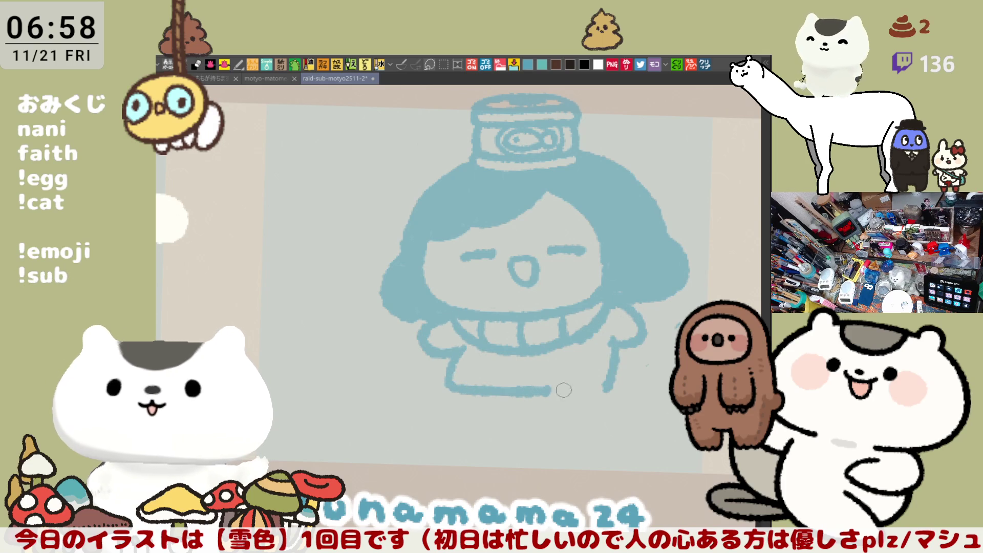
pyautogui.hotkey('ctrl', 'z')
pyautogui.hotkey('ctrl', 'z')
pyautogui.moveTo(614, 342); pyautogui.dragTo(595, 388)
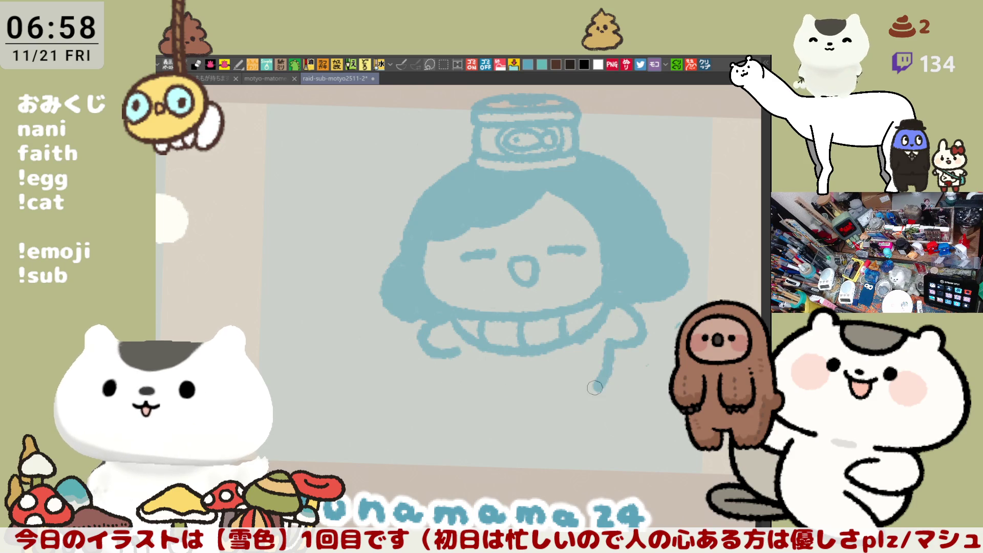
pyautogui.moveTo(472, 356)
pyautogui.mouseDown()
pyautogui.moveTo(518, 390)
pyautogui.moveTo(540, 424)
pyautogui.mouseUp()
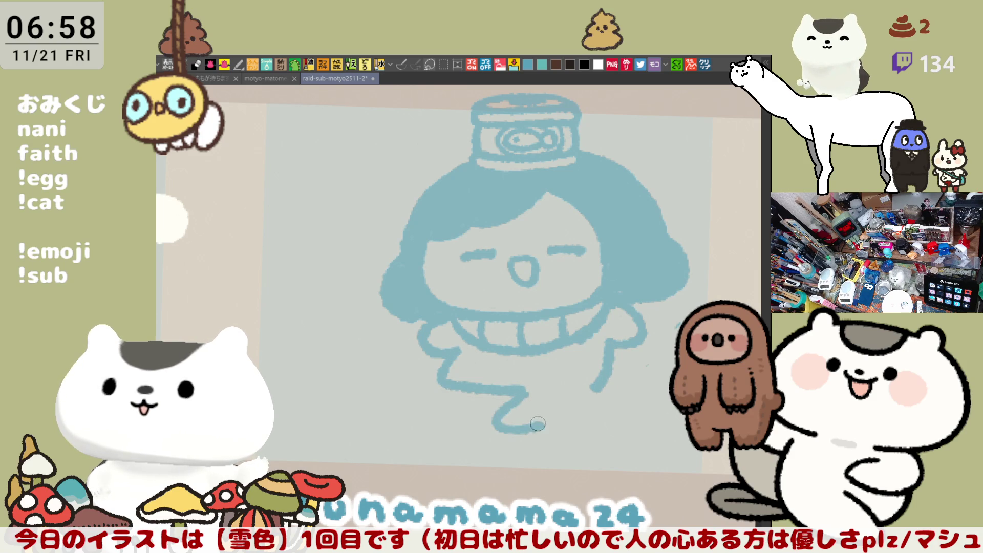
pyautogui.hotkey('ctrl', 'z')
pyautogui.moveTo(511, 391); pyautogui.dragTo(600, 389)
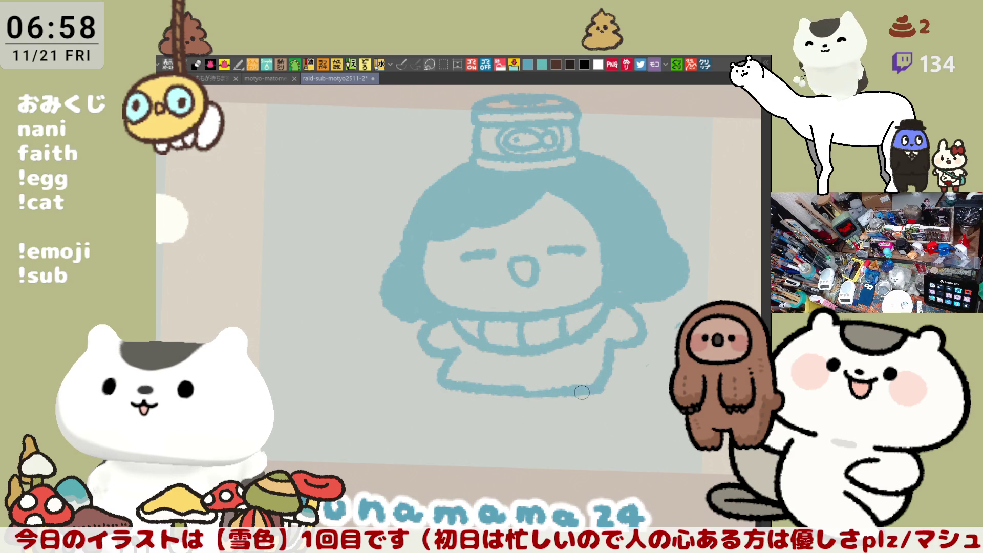
pyautogui.moveTo(523, 387); pyautogui.dragTo(598, 393)
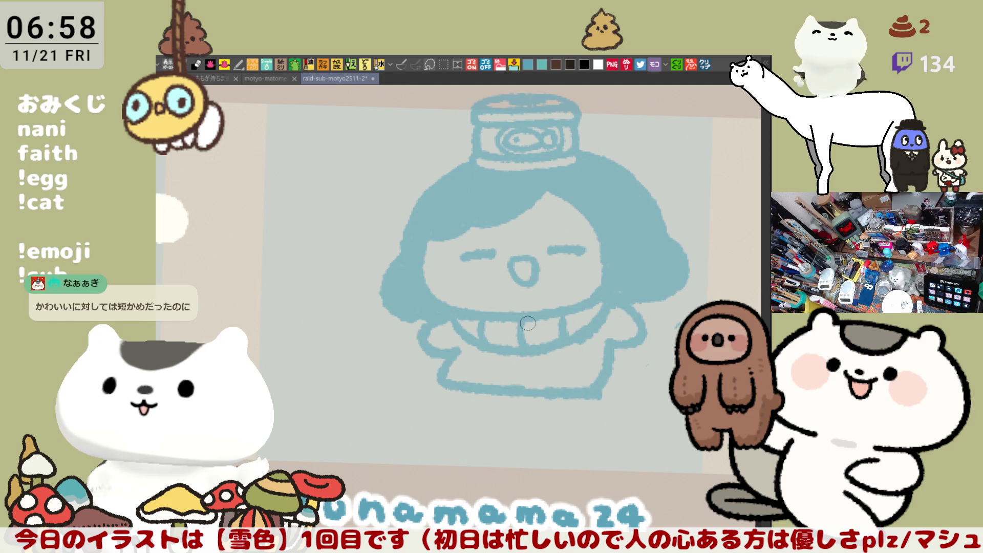
pyautogui.hotkey('ctrl', 'z')
# - Redraw the collar, then outline the right sleeve as a loop and hatch it with short strokes
pyautogui.moveTo(460, 329); pyautogui.dragTo(561, 330)
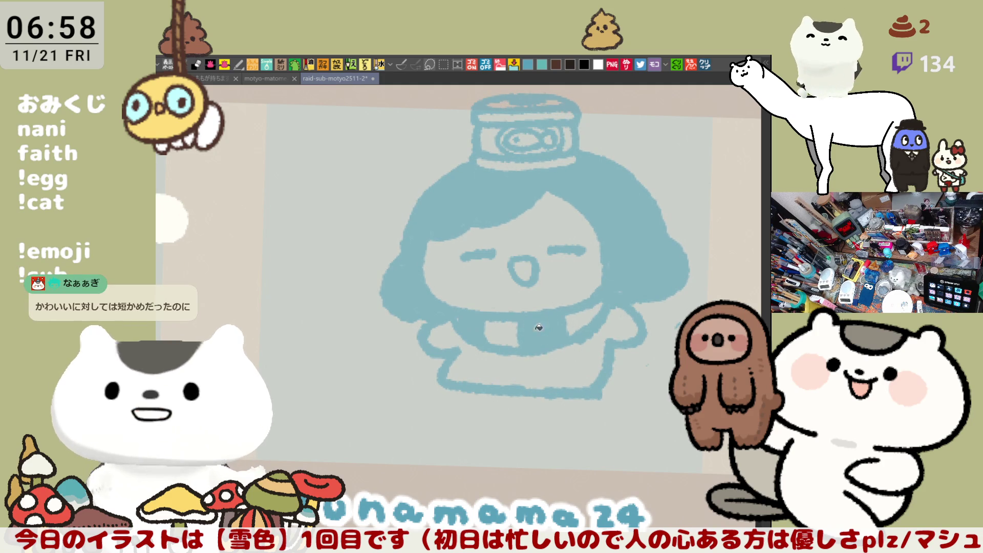
pyautogui.moveTo(623, 335); pyautogui.dragTo(668, 367)
pyautogui.moveTo(607, 369); pyautogui.dragTo(651, 390)
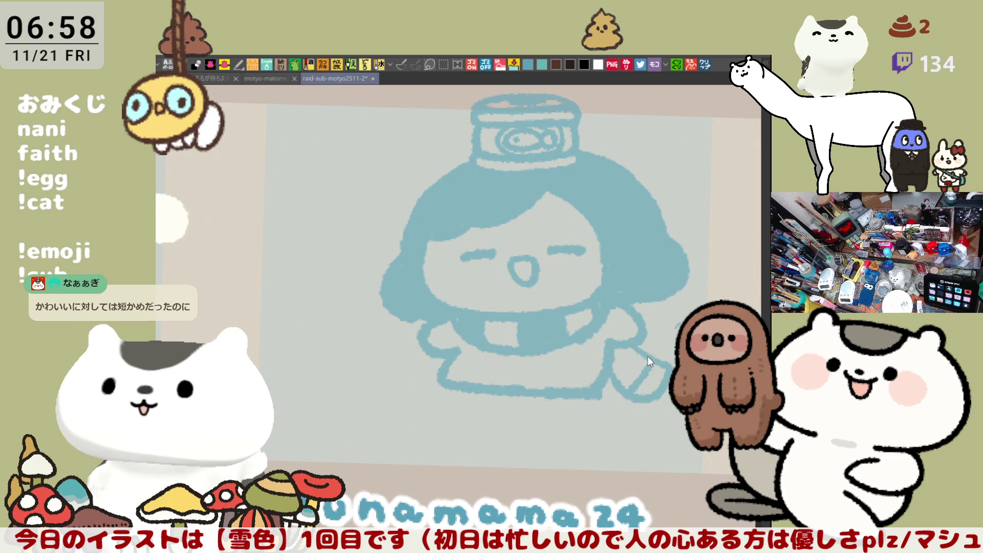
pyautogui.moveTo(634, 354); pyautogui.dragTo(653, 389)
pyautogui.moveTo(630, 341)
pyautogui.mouseDown()
pyautogui.moveTo(611, 373)
pyautogui.moveTo(662, 381)
pyautogui.moveTo(604, 388)
pyautogui.mouseUp()
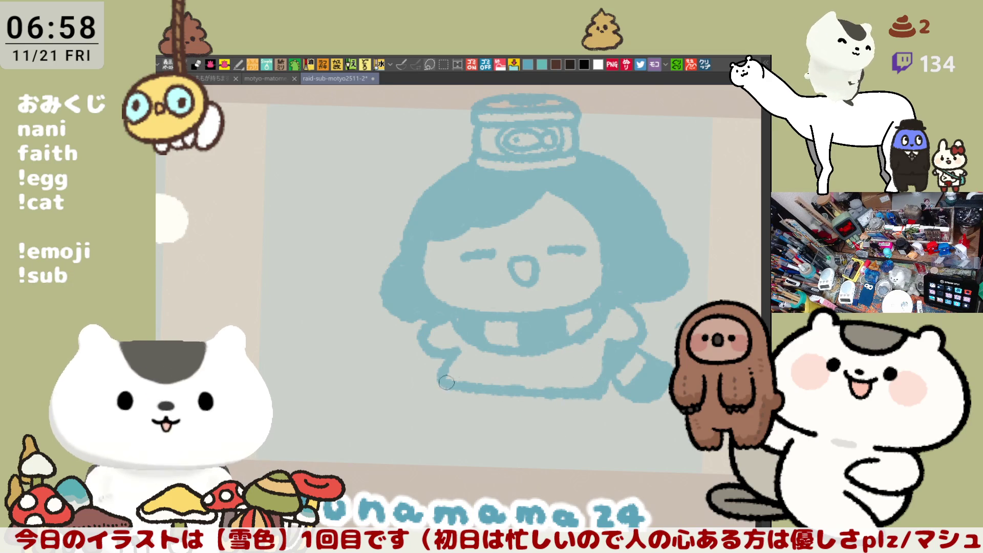
# - Redraw the dress bottom edge lower and reshape its lower left edge
pyautogui.moveTo(454, 372); pyautogui.dragTo(587, 392)
pyautogui.moveTo(438, 372); pyautogui.dragTo(591, 410)
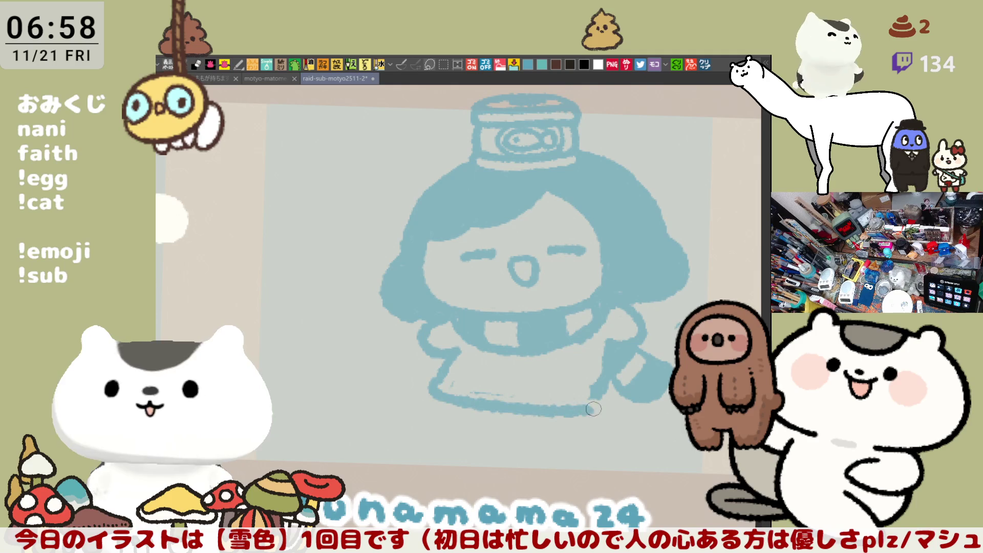
pyautogui.moveTo(442, 376); pyautogui.dragTo(591, 400)
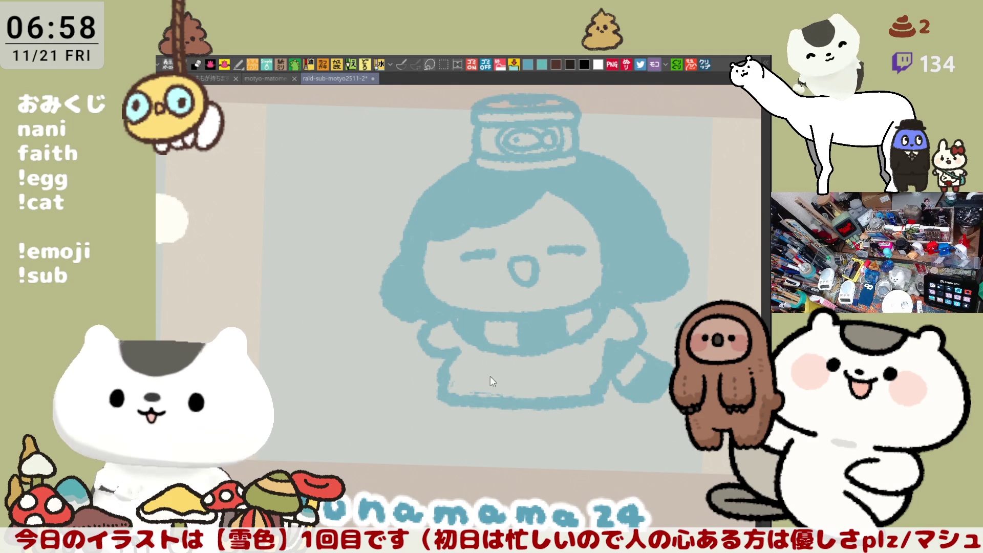
pyautogui.moveTo(445, 353)
pyautogui.mouseDown()
pyautogui.moveTo(450, 399)
pyautogui.moveTo(615, 360)
pyautogui.mouseUp()
# - Draw two horizontal stripes across the dress, upper and lower
pyautogui.moveTo(450, 357); pyautogui.dragTo(599, 360)
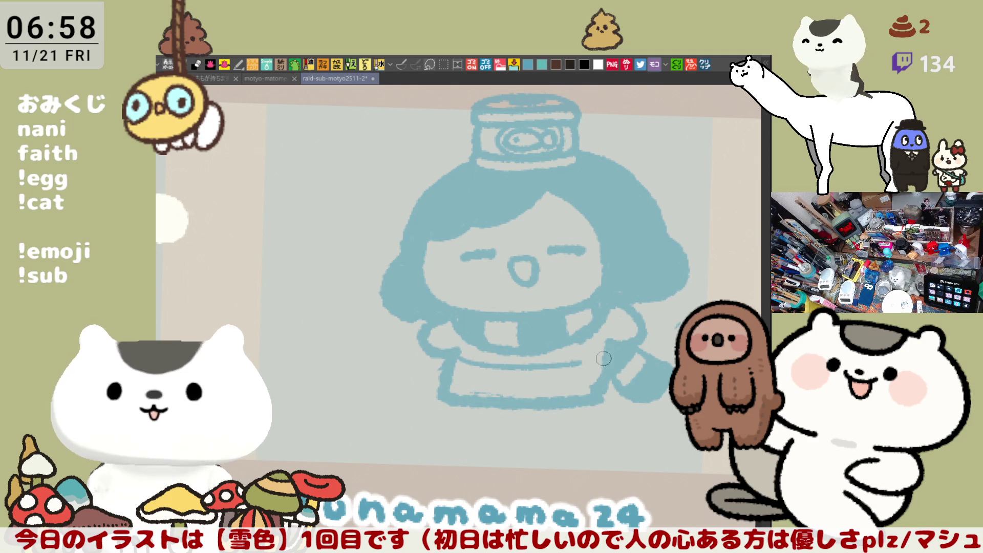
pyautogui.moveTo(459, 370); pyautogui.dragTo(611, 380)
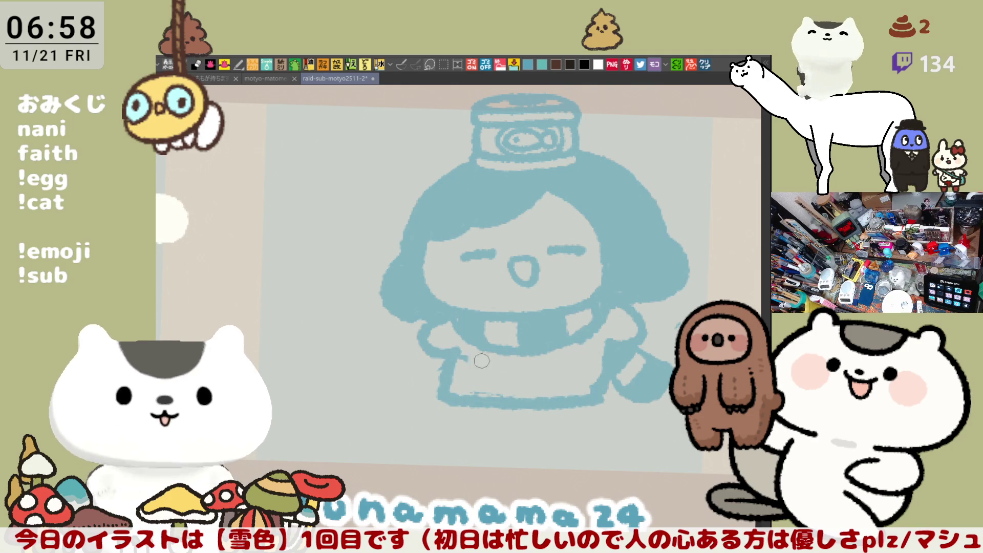
pyautogui.moveTo(458, 360); pyautogui.dragTo(596, 358)
pyautogui.moveTo(451, 381); pyautogui.dragTo(610, 379)
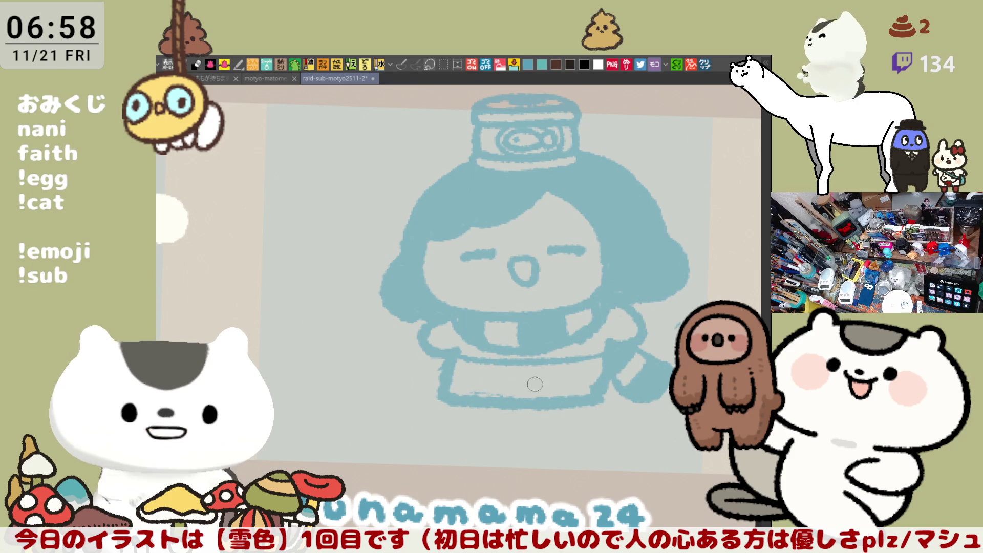
pyautogui.moveTo(458, 382); pyautogui.dragTo(607, 379)
# - Refine the left arm stroke and redraw the right arm until it sits right
pyautogui.moveTo(631, 314); pyautogui.dragTo(615, 338)
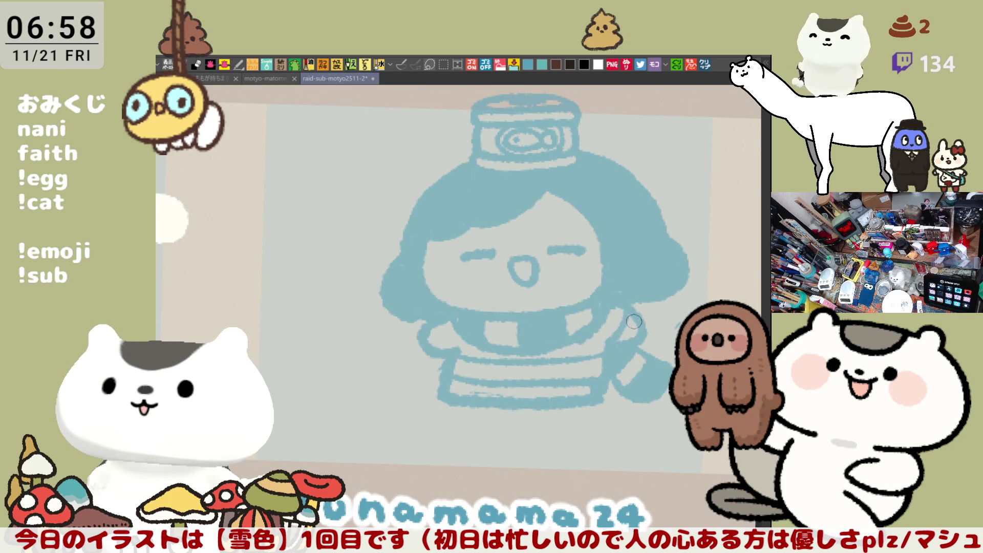
pyautogui.moveTo(419, 330); pyautogui.dragTo(452, 355)
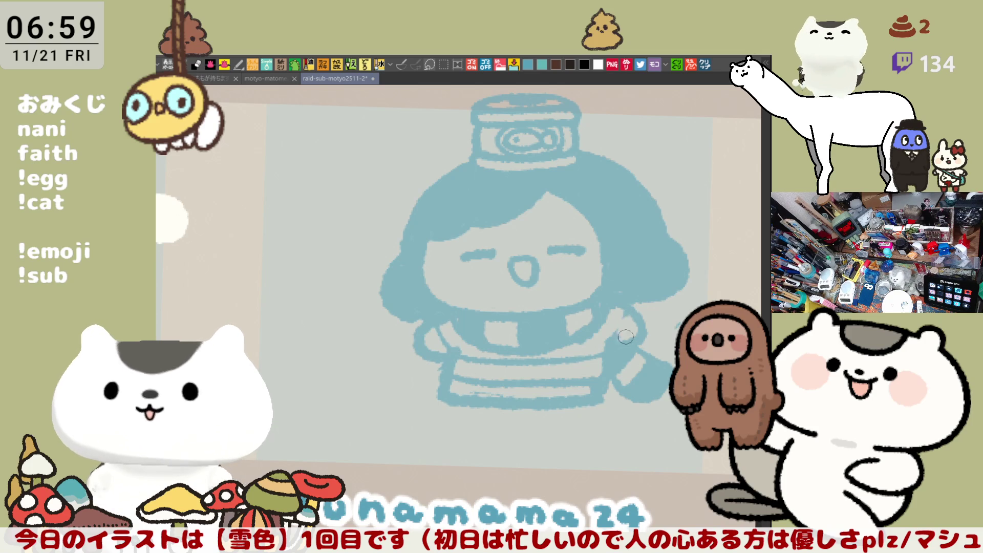
pyautogui.moveTo(631, 319); pyautogui.dragTo(624, 342)
pyautogui.moveTo(638, 304); pyautogui.dragTo(615, 349)
pyautogui.moveTo(638, 308); pyautogui.dragTo(615, 350)
pyautogui.moveTo(641, 307)
pyautogui.mouseDown()
pyautogui.moveTo(619, 349)
pyautogui.moveTo(627, 349)
pyautogui.mouseUp()
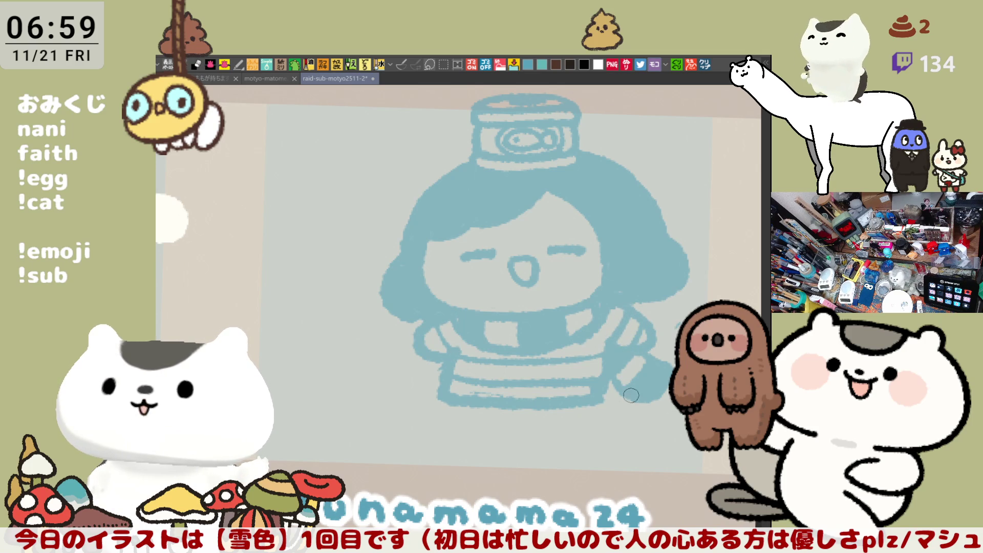
pyautogui.scroll(-2, 630, 394)
# - Draw a small foot below the right side of the body, retrying the left one
pyautogui.moveTo(543, 353)
pyautogui.mouseDown()
pyautogui.moveTo(572, 361)
pyautogui.moveTo(530, 369)
pyautogui.mouseUp()
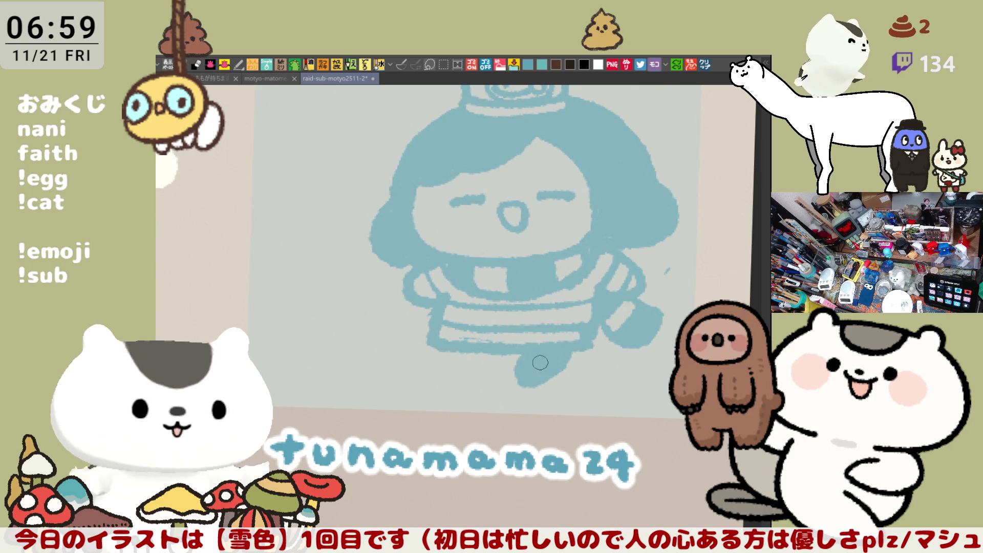
pyautogui.moveTo(431, 343); pyautogui.dragTo(457, 354)
pyautogui.hotkey('ctrl', 'z')
pyautogui.hotkey('ctrl', 'z')
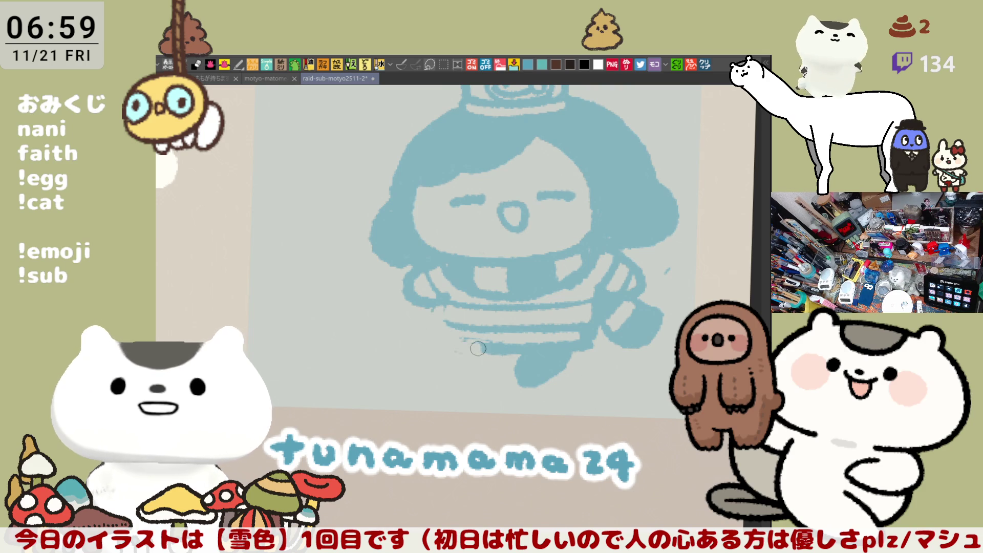
# - Clean and redraw the left edge of the stripes and restroke the lower body band
pyautogui.moveTo(459, 328)
pyautogui.mouseDown()
pyautogui.moveTo(469, 323)
pyautogui.moveTo(492, 342)
pyautogui.mouseUp()
pyautogui.hotkey('ctrl', 'z')
pyautogui.moveTo(441, 304)
pyautogui.mouseDown()
pyautogui.moveTo(479, 339)
pyautogui.moveTo(506, 332)
pyautogui.moveTo(500, 327)
pyautogui.moveTo(579, 329)
pyautogui.mouseUp()
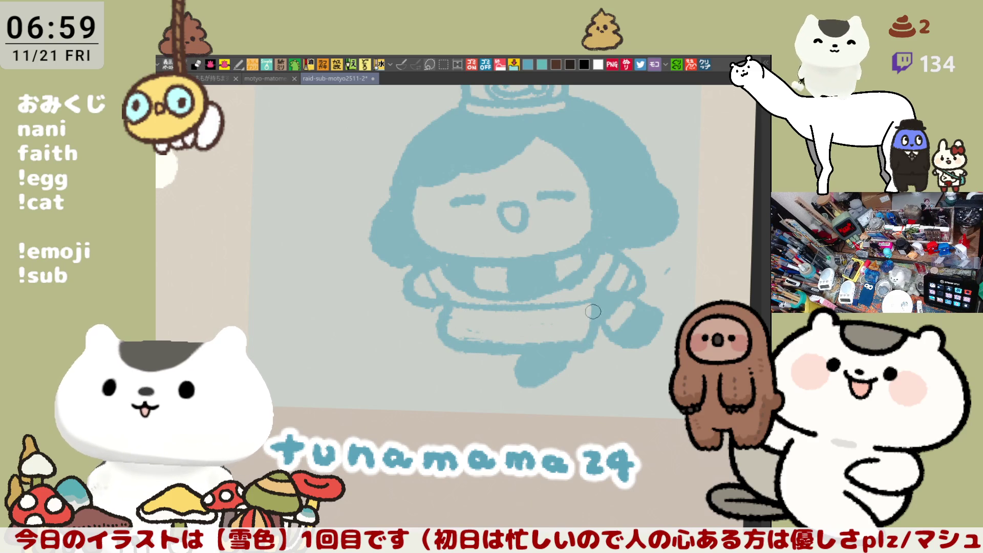
pyautogui.moveTo(601, 326); pyautogui.dragTo(462, 324)
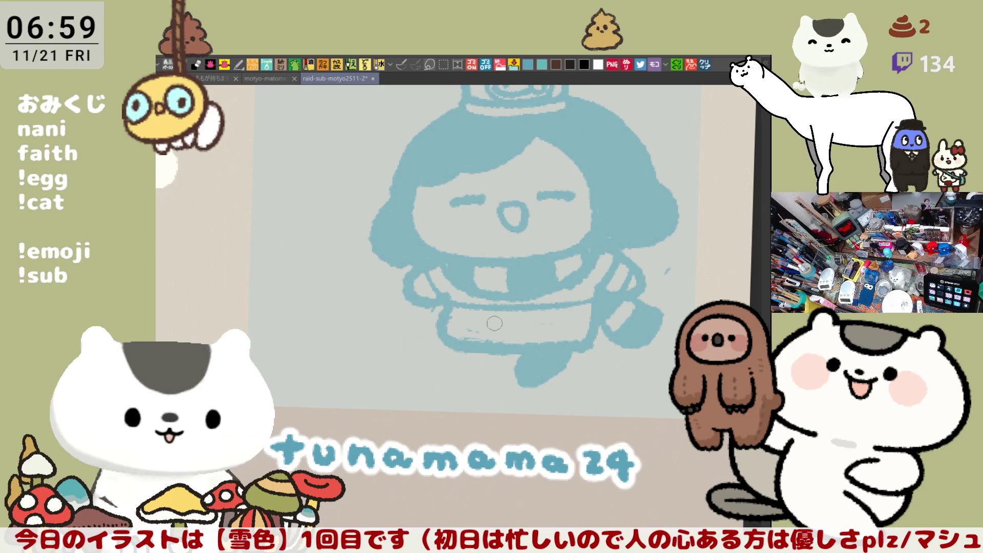
pyautogui.moveTo(531, 309); pyautogui.dragTo(601, 304)
pyautogui.moveTo(441, 317); pyautogui.dragTo(600, 324)
pyautogui.moveTo(453, 321); pyautogui.dragTo(588, 327)
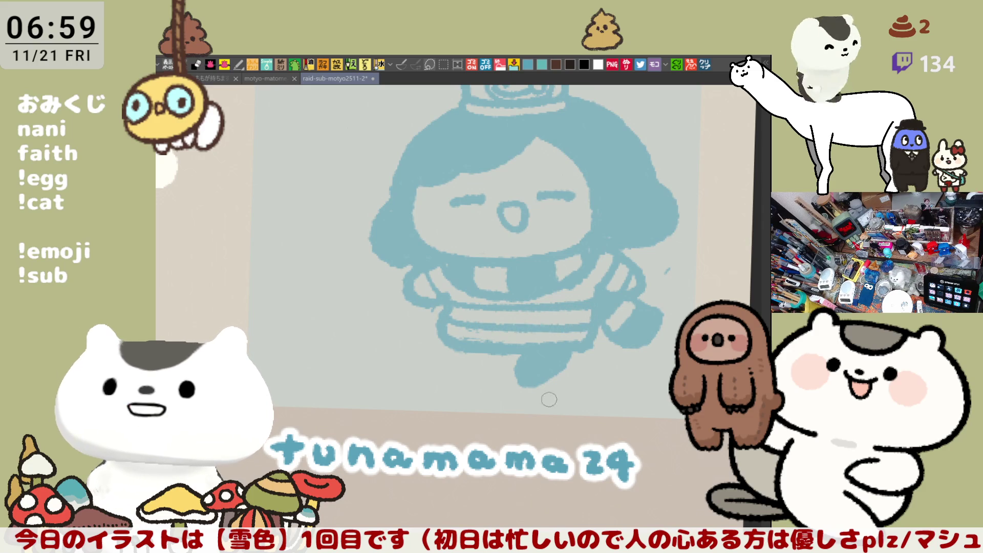
pyautogui.moveTo(444, 328)
pyautogui.mouseDown()
pyautogui.moveTo(459, 351)
pyautogui.moveTo(430, 346)
pyautogui.mouseUp()
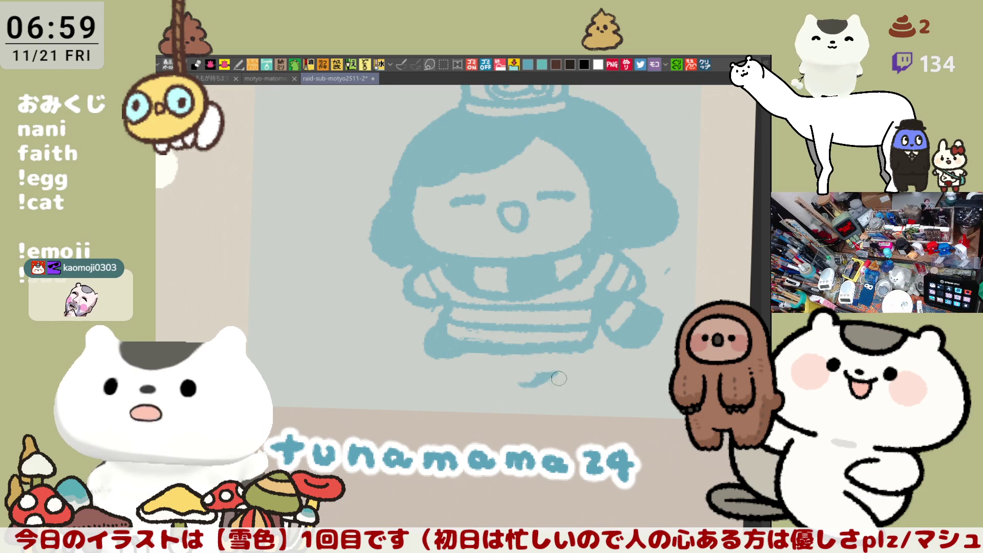
# - Extend the right leg, then zoom out and reset canvas rotation to view the whole chibi
pyautogui.moveTo(538, 378)
pyautogui.mouseDown()
pyautogui.moveTo(573, 352)
pyautogui.moveTo(544, 369)
pyautogui.mouseUp()
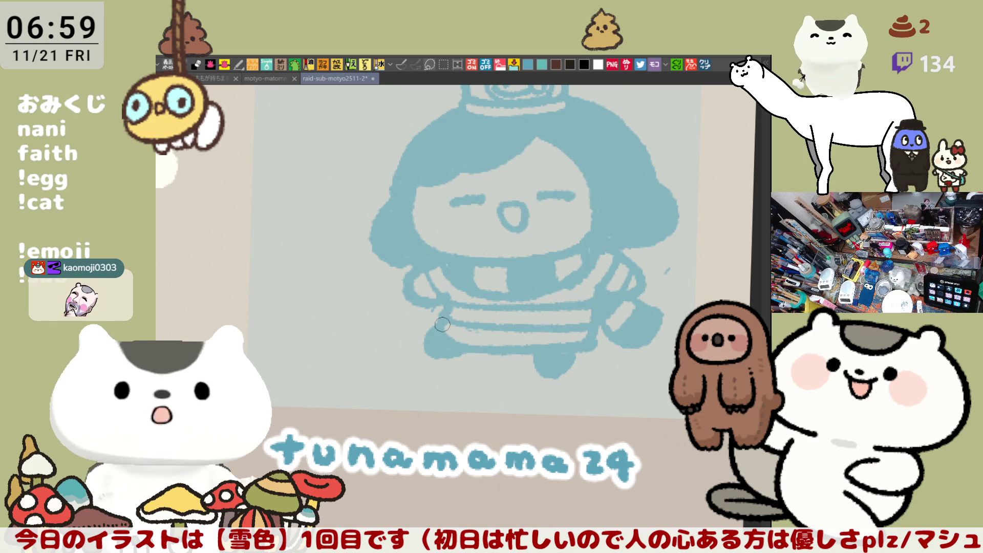
pyautogui.scroll(-2, 540, 378)
pyautogui.moveTo(541, 346); pyautogui.dragTo(618, 294)
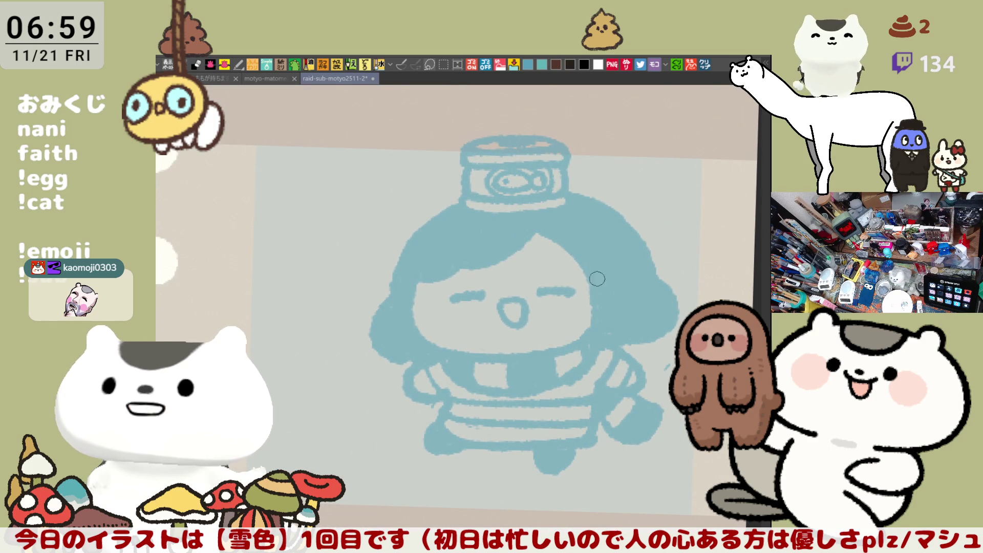
pyautogui.moveTo(576, 228); pyautogui.dragTo(386, 215)
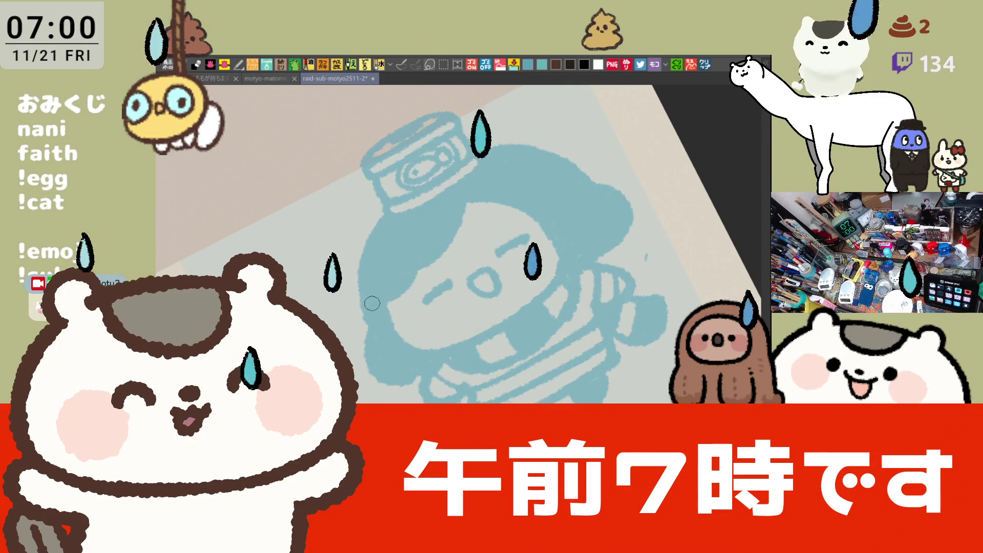
pyautogui.moveTo(565, 180); pyautogui.dragTo(576, 190)
pyautogui.press('Escape')
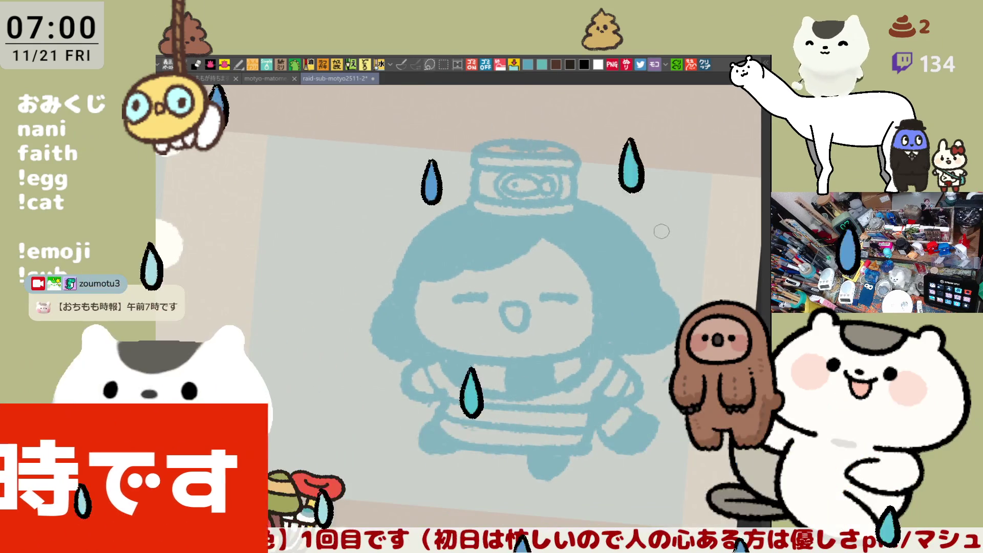
pyautogui.scroll(-4, 580, 361)
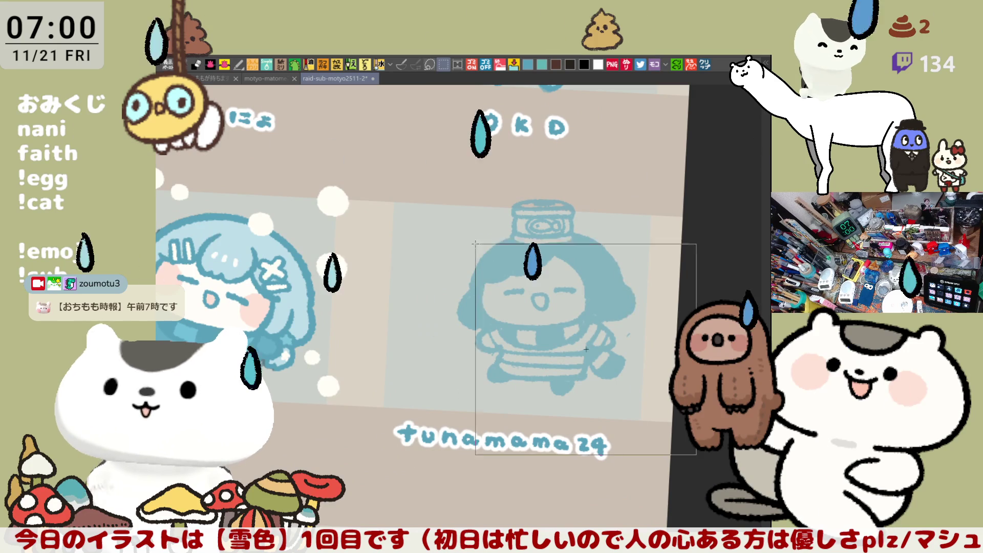
# - Rectangle-select the chibi, scale it up and recentre it via Ctrl+T, deselect, and fade the sketch
pyautogui.moveTo(427, 166); pyautogui.dragTo(680, 453)
pyautogui.hotkey('ctrl', 't')
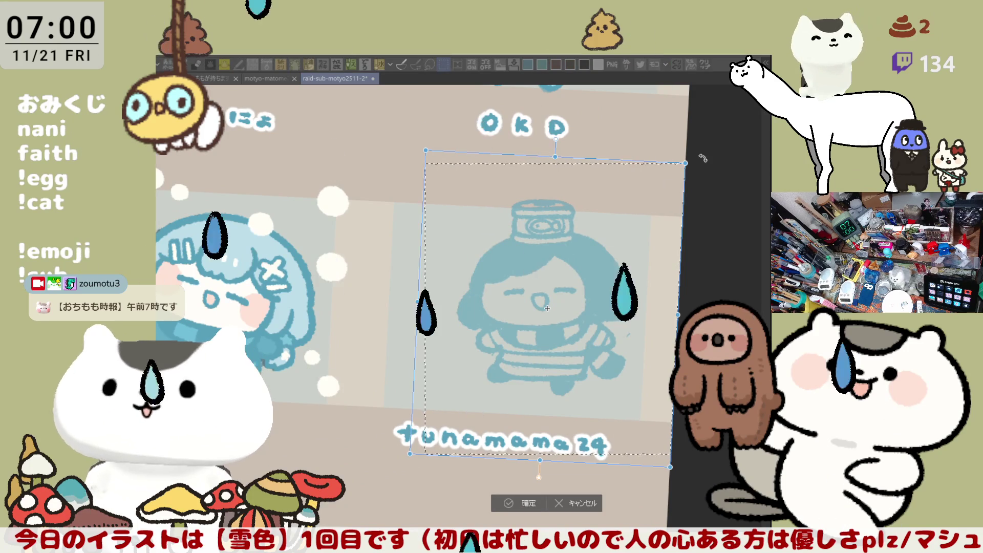
pyautogui.moveTo(683, 163); pyautogui.dragTo(695, 150)
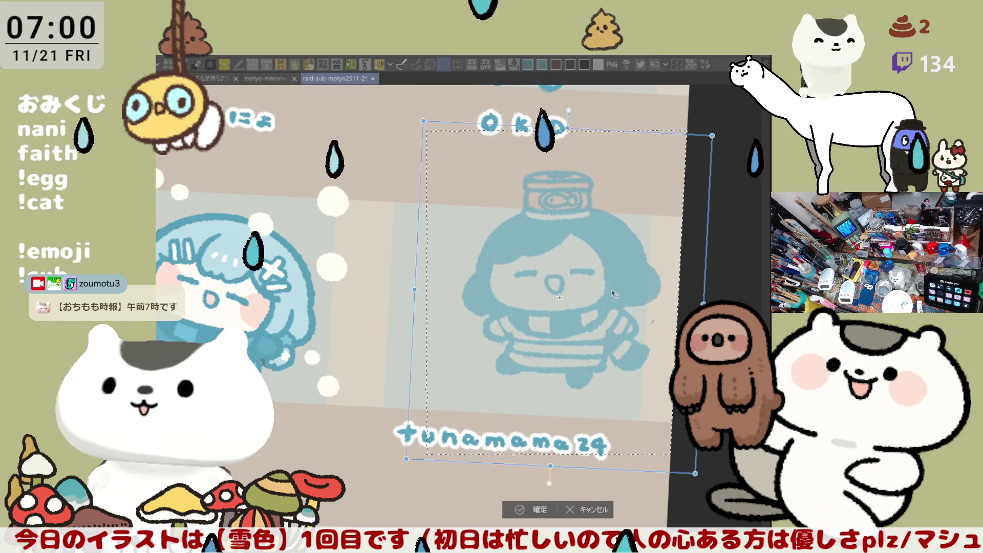
pyautogui.moveTo(599, 307); pyautogui.dragTo(632, 296)
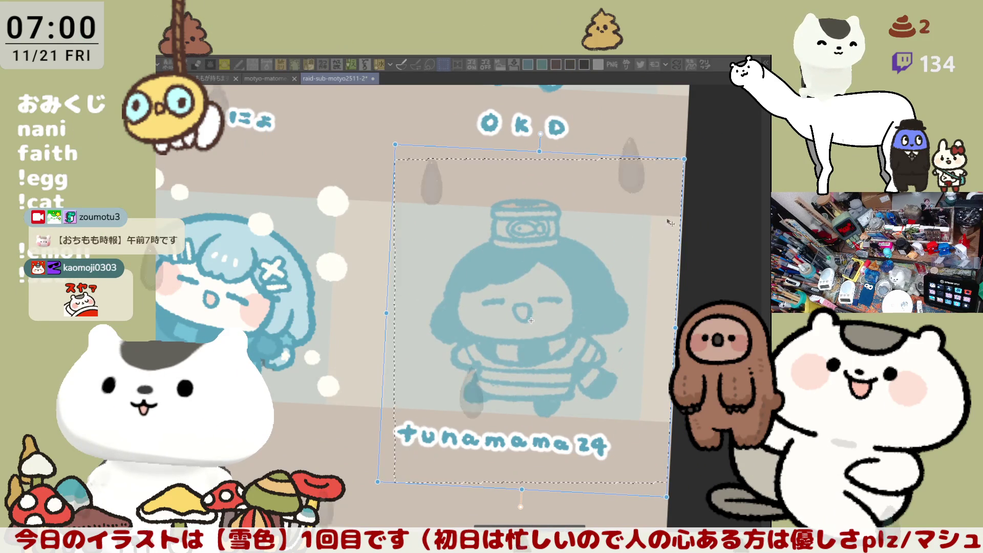
pyautogui.press('Return')
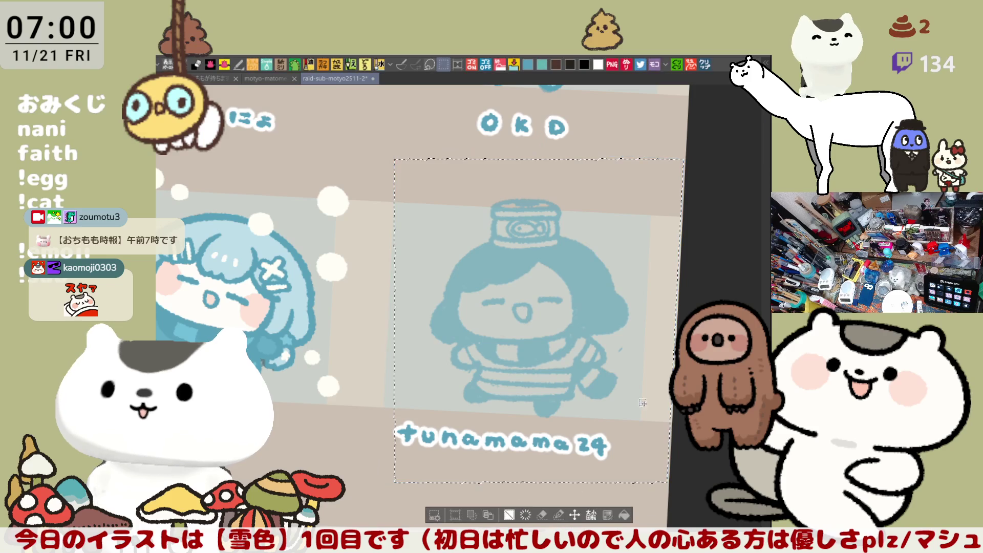
pyautogui.hotkey('ctrl', 'd')
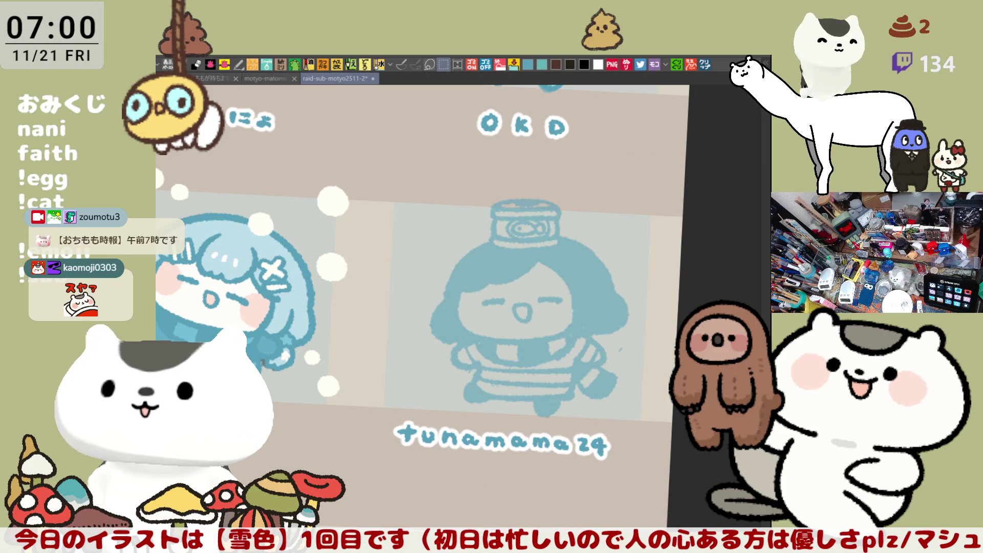
pyautogui.hotkey('ctrl', 'z')
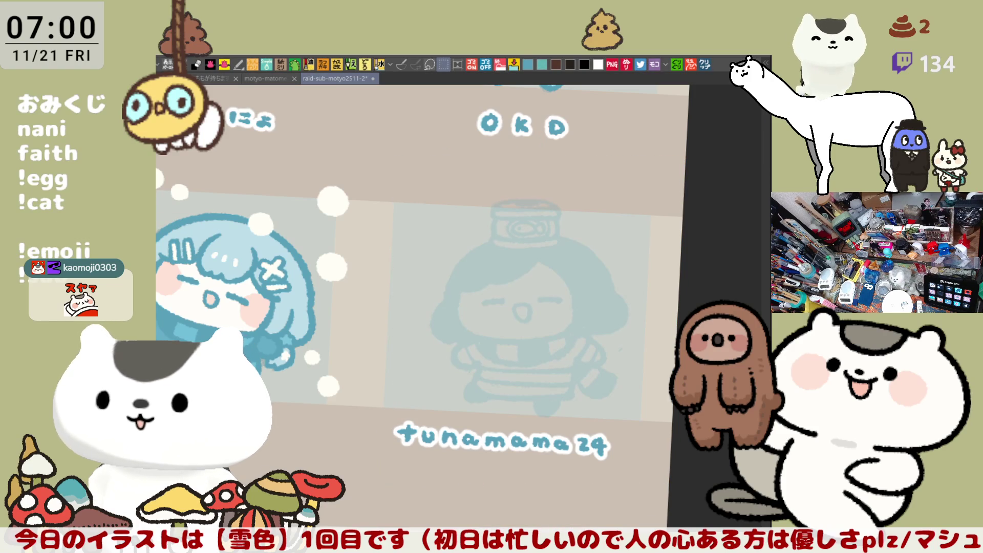
pyautogui.scroll(2, 585, 440)
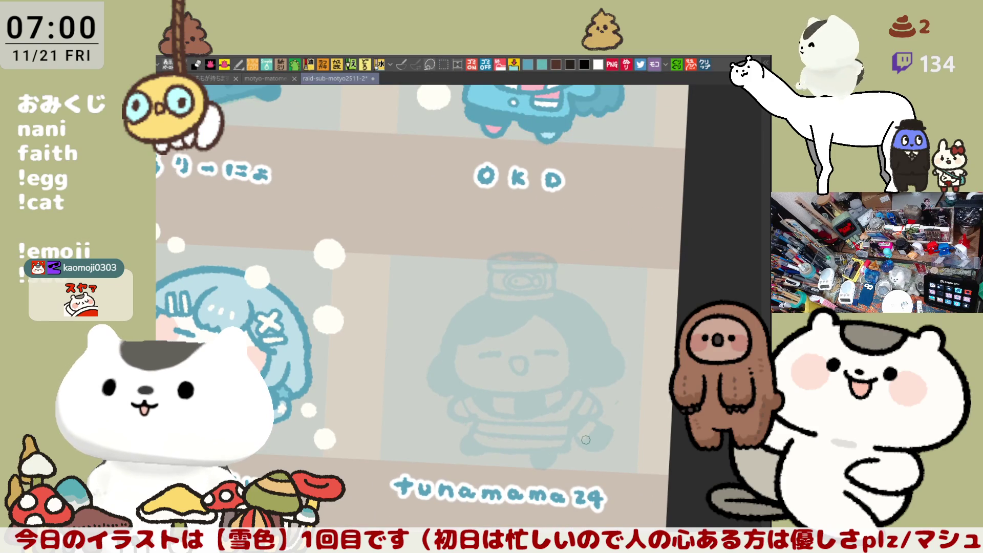
pyautogui.scroll(4, 586, 440)
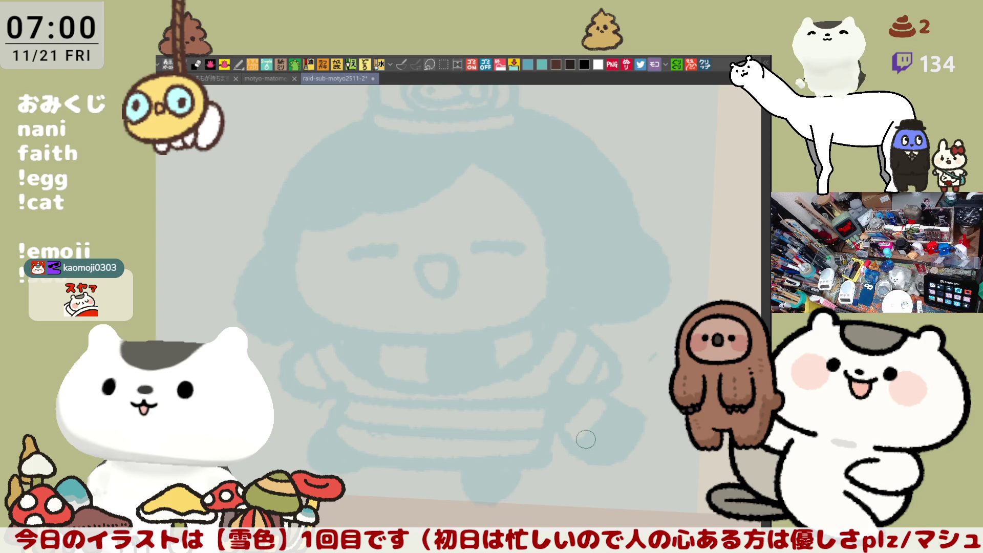
pyautogui.scroll(-2, 461, 269)
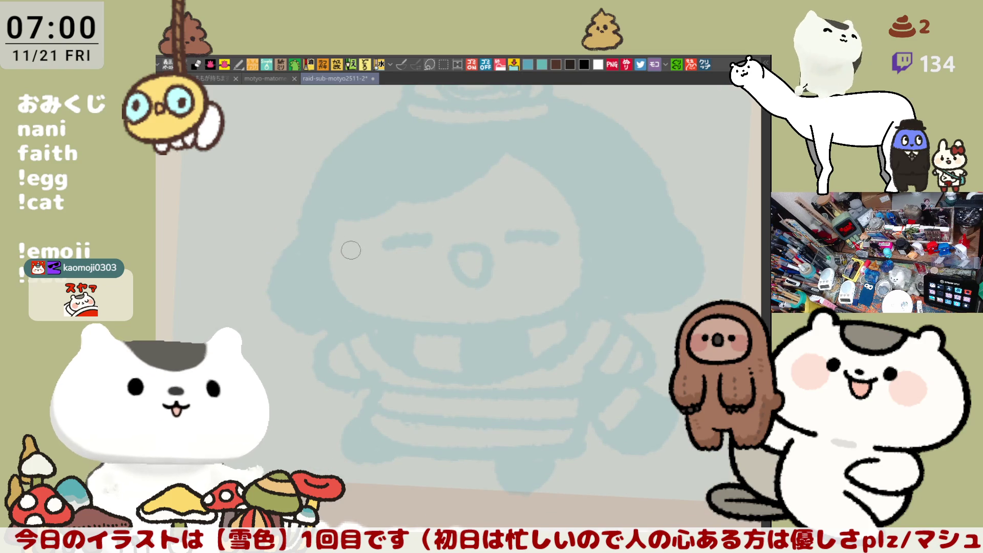
# - Ink the left cheek curve of the face over the faded sketch
pyautogui.moveTo(339, 221); pyautogui.dragTo(330, 307)
pyautogui.hotkey('ctrl', 'z')
pyautogui.moveTo(342, 200); pyautogui.dragTo(338, 311)
pyautogui.hotkey('ctrl', 'z')
pyautogui.moveTo(343, 209)
pyautogui.mouseDown()
pyautogui.moveTo(332, 279)
pyautogui.moveTo(450, 332)
pyautogui.mouseUp()
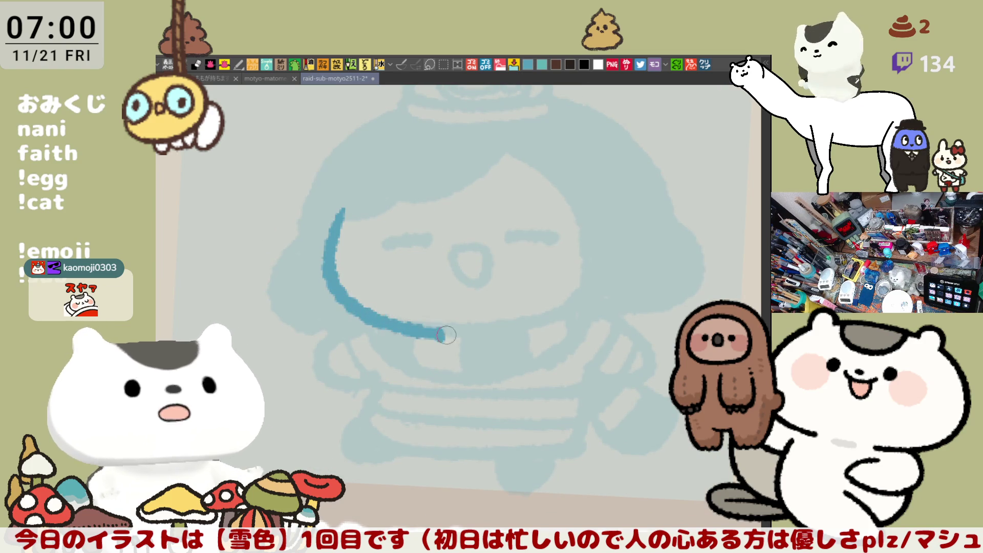
# - Extend the chin line rightward under the mouth, redoing it until the curve is clean
pyautogui.hotkey('ctrl', 'z')
pyautogui.moveTo(376, 314); pyautogui.dragTo(485, 326)
pyautogui.hotkey('ctrl', 'z')
pyautogui.moveTo(377, 310); pyautogui.dragTo(491, 326)
pyautogui.hotkey('ctrl', 'z')
pyautogui.moveTo(380, 313); pyautogui.dragTo(516, 325)
pyautogui.hotkey('ctrl', 'z')
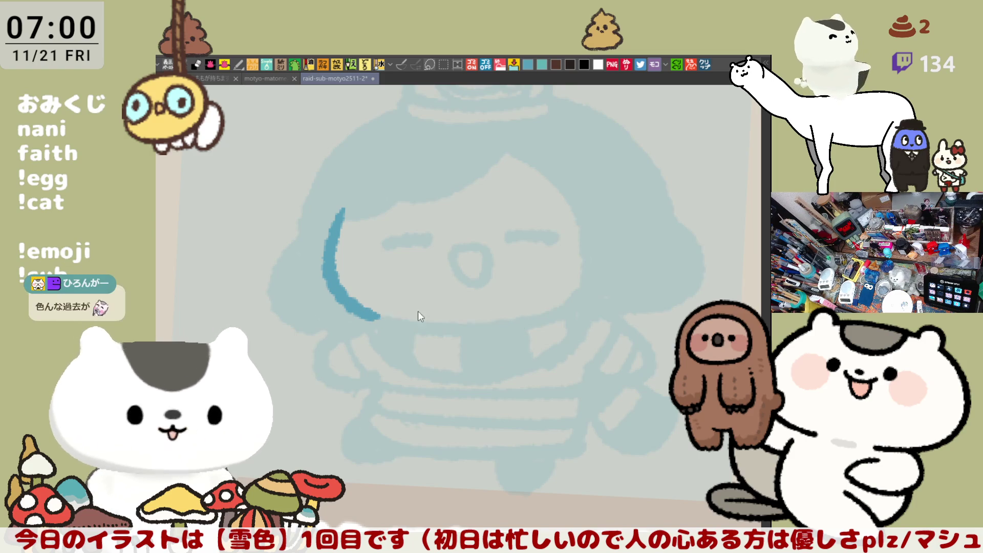
pyautogui.moveTo(377, 313); pyautogui.dragTo(557, 319)
pyautogui.hotkey('ctrl', 'z')
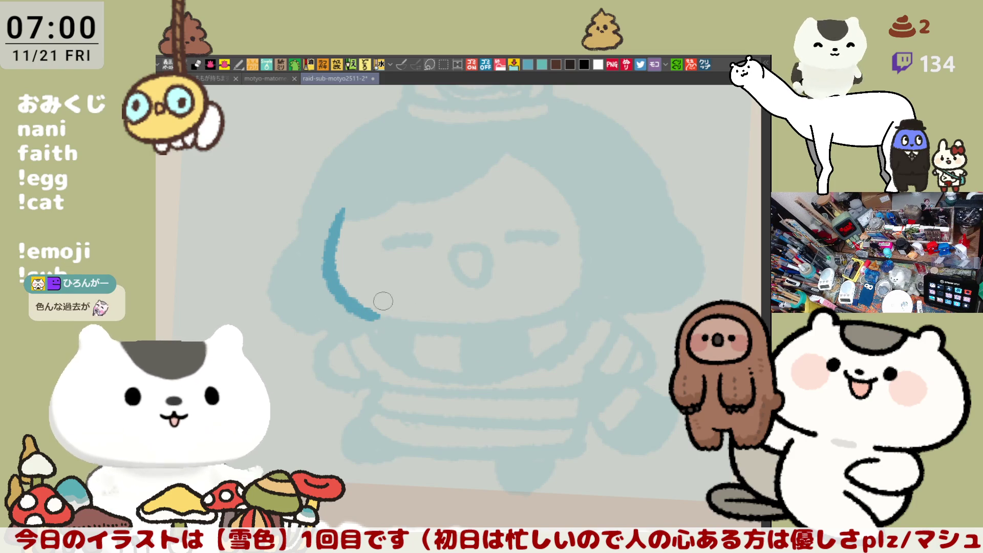
pyautogui.moveTo(376, 314); pyautogui.dragTo(538, 318)
pyautogui.hotkey('ctrl', 'z')
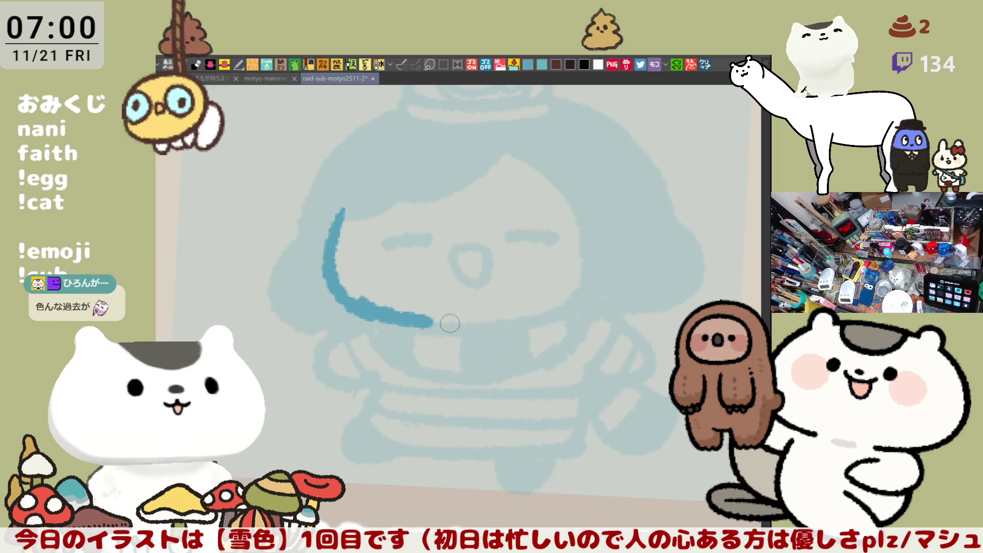
pyautogui.moveTo(381, 314); pyautogui.dragTo(503, 322)
pyautogui.hotkey('ctrl', 'z')
pyautogui.moveTo(380, 314); pyautogui.dragTo(541, 316)
pyautogui.hotkey('ctrl', 'z')
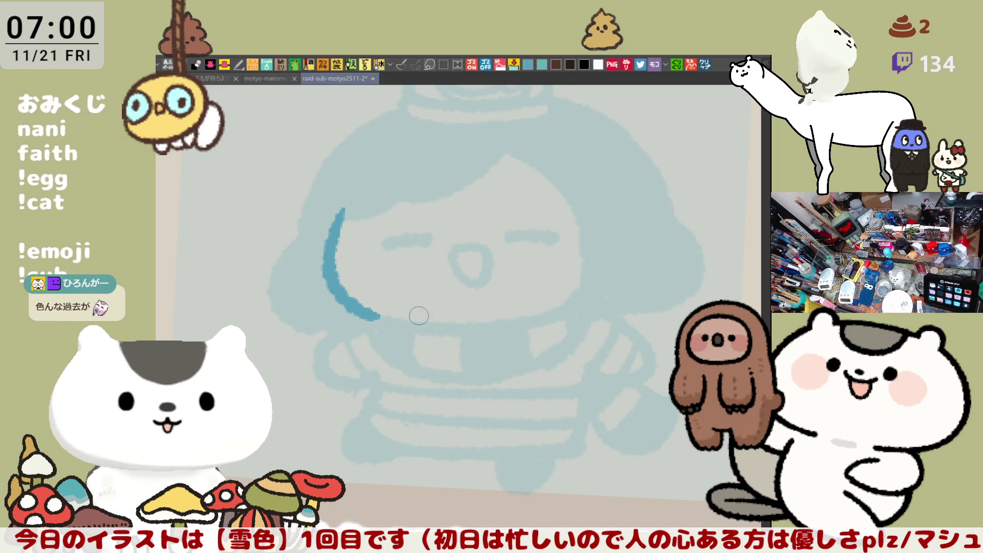
pyautogui.moveTo(380, 313); pyautogui.dragTo(576, 316)
pyautogui.hotkey('ctrl', 'z')
pyautogui.moveTo(375, 317); pyautogui.dragTo(553, 311)
pyautogui.hotkey('ctrl', 'z')
pyautogui.moveTo(362, 304); pyautogui.dragTo(558, 311)
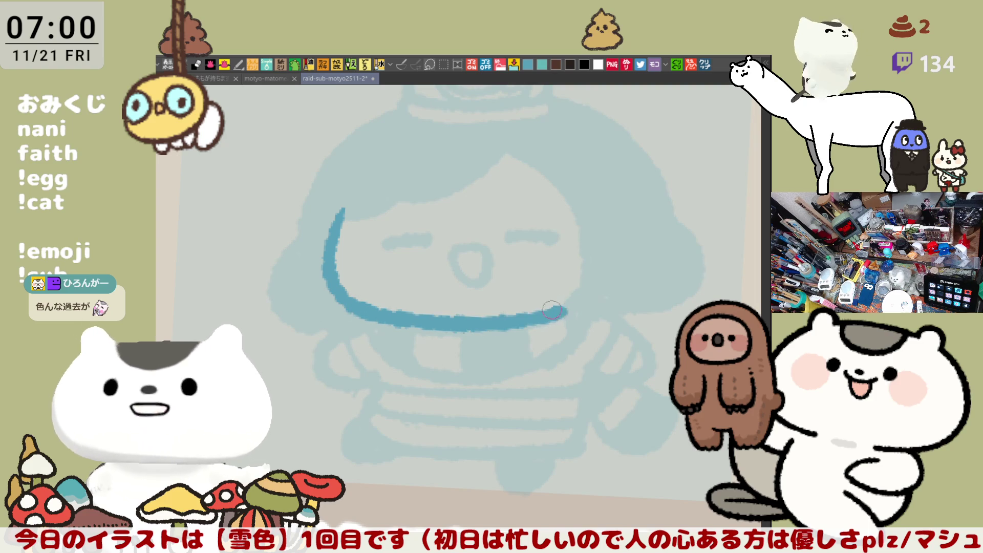
pyautogui.hotkey('ctrl', 'z')
pyautogui.moveTo(369, 319); pyautogui.dragTo(488, 327)
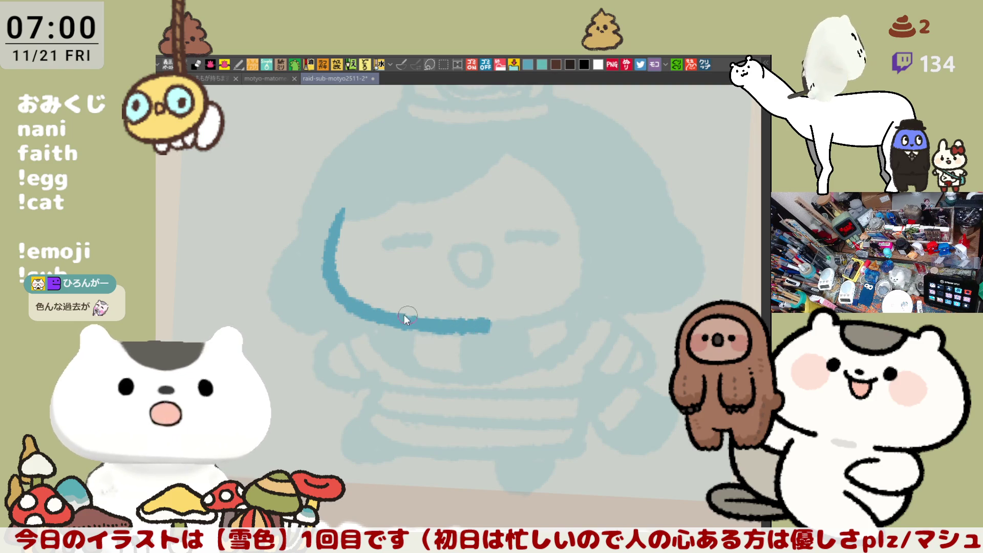
pyautogui.hotkey('ctrl', 'z')
pyautogui.moveTo(361, 308); pyautogui.dragTo(477, 321)
pyautogui.hotkey('ctrl', 'z')
pyautogui.moveTo(373, 315); pyautogui.dragTo(478, 318)
pyautogui.hotkey('ctrl', 'z')
pyautogui.moveTo(373, 315); pyautogui.dragTo(483, 326)
pyautogui.hotkey('ctrl', 'z')
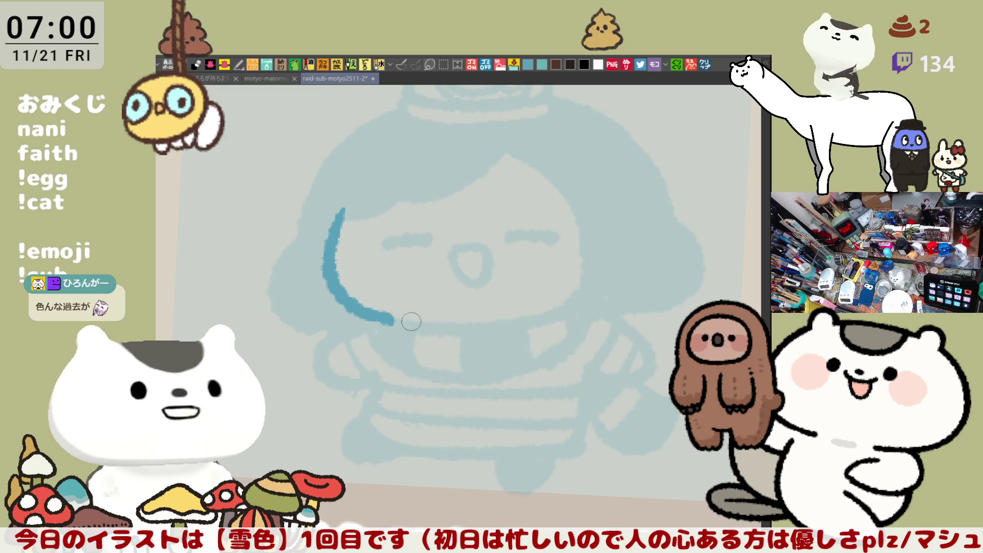
pyautogui.moveTo(376, 315); pyautogui.dragTo(496, 324)
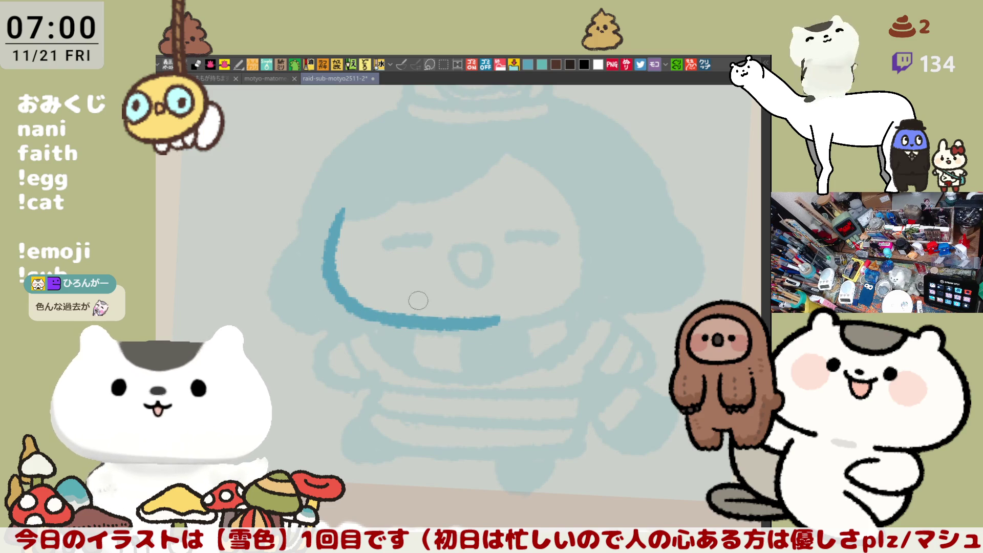
# - Finish the chin line's right end curving upward, settling on a shorter stroke
pyautogui.moveTo(500, 323); pyautogui.dragTo(591, 304)
pyautogui.hotkey('ctrl', 'z')
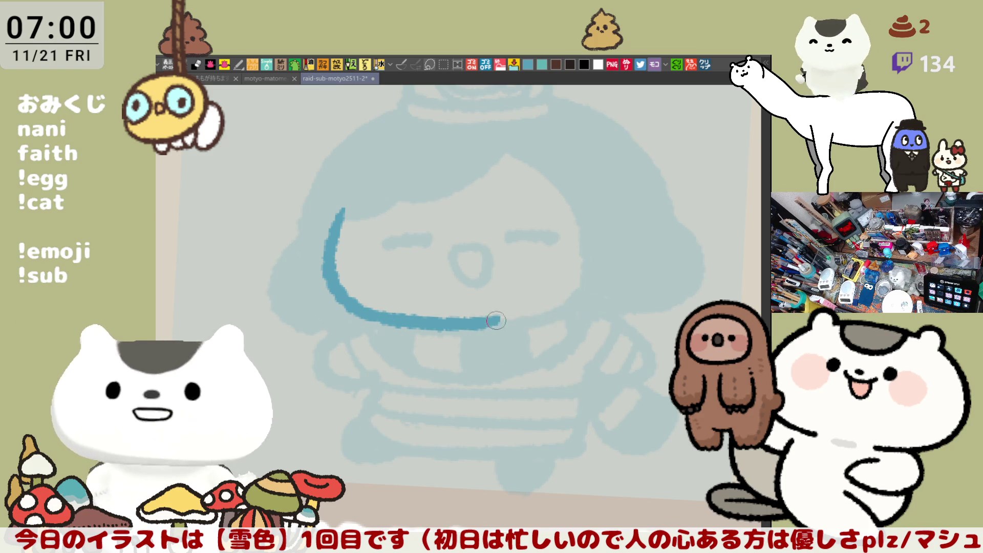
pyautogui.moveTo(499, 323); pyautogui.dragTo(583, 297)
pyautogui.hotkey('ctrl', 'z')
pyautogui.moveTo(492, 321); pyautogui.dragTo(574, 300)
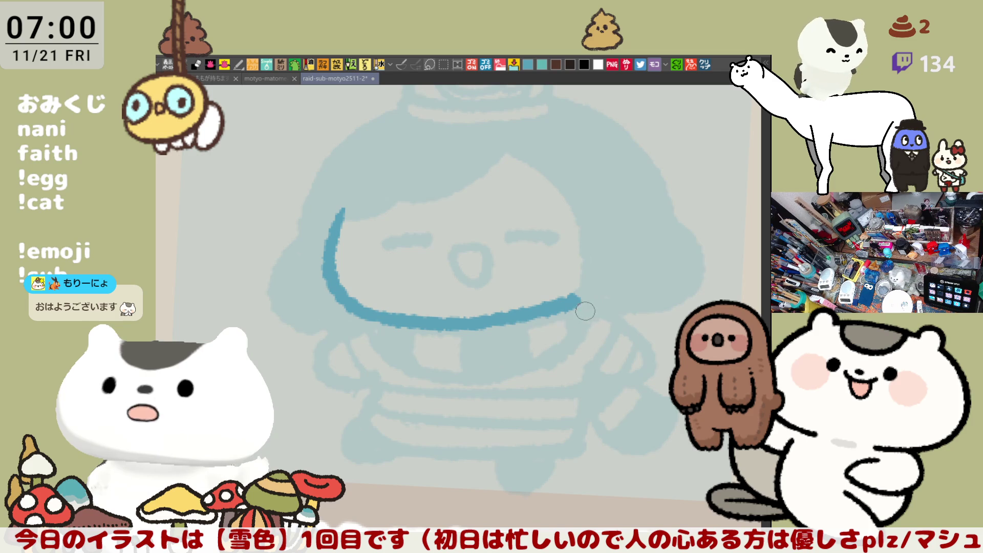
pyautogui.hotkey('ctrl', 'z')
pyautogui.moveTo(485, 323); pyautogui.dragTo(578, 307)
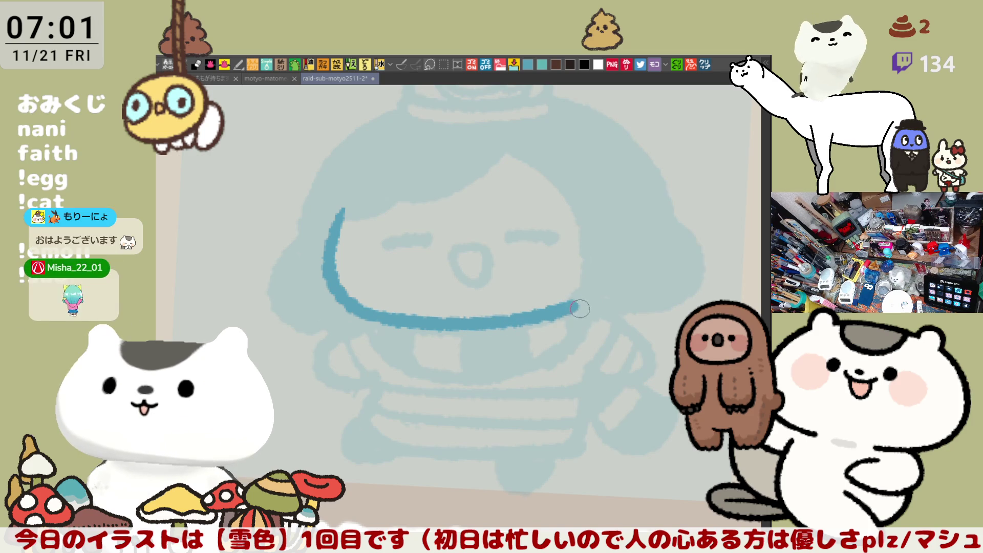
pyautogui.scroll(1, 594, 316)
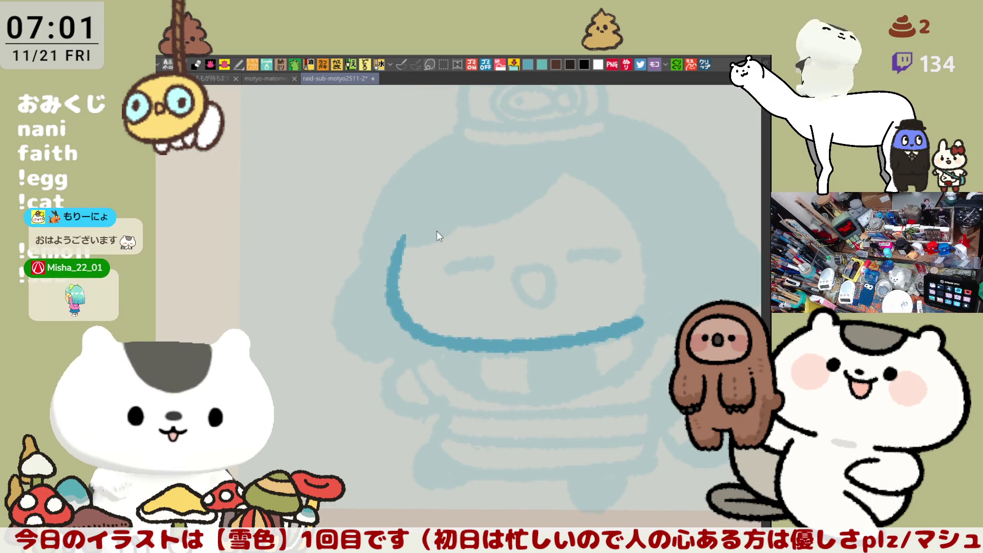
# - Ink the wavy bangs line from the left cheek top across to the head top
pyautogui.moveTo(391, 247); pyautogui.dragTo(455, 223)
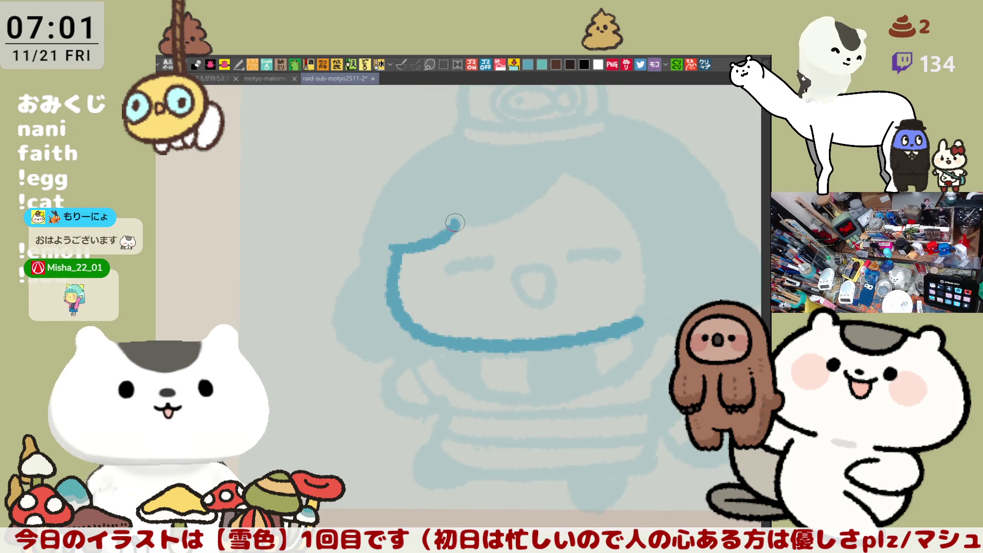
pyautogui.hotkey('ctrl', 'z')
pyautogui.moveTo(392, 248); pyautogui.dragTo(457, 225)
pyautogui.hotkey('ctrl', 'z')
pyautogui.moveTo(392, 246); pyautogui.dragTo(538, 192)
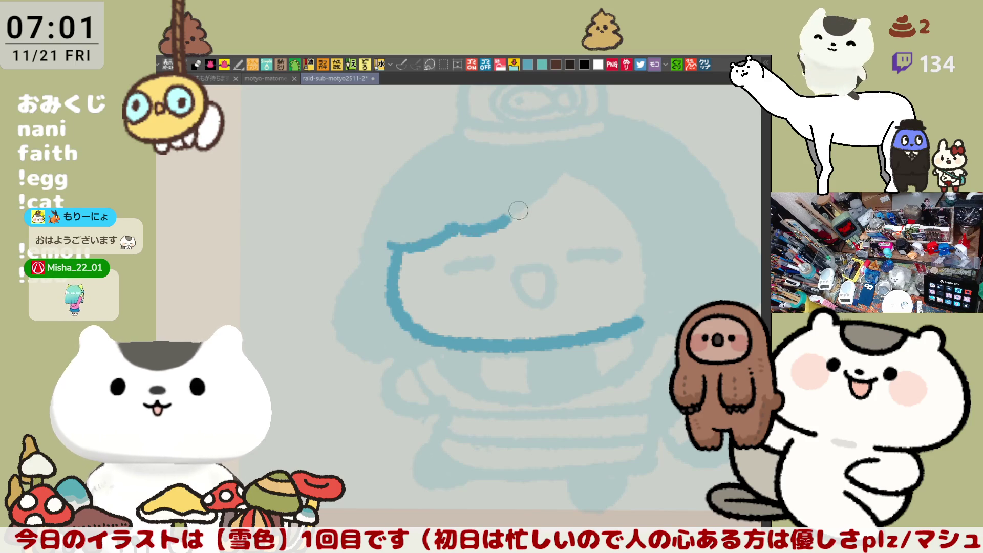
pyautogui.hotkey('ctrl', 'z')
pyautogui.moveTo(457, 225); pyautogui.dragTo(572, 176)
pyautogui.hotkey('ctrl', 'z')
pyautogui.moveTo(459, 222); pyautogui.dragTo(568, 180)
pyautogui.hotkey('ctrl', 'z')
pyautogui.hotkey('ctrl', 'z')
pyautogui.moveTo(392, 246); pyautogui.dragTo(461, 223)
pyautogui.hotkey('ctrl', 'z')
pyautogui.moveTo(391, 246); pyautogui.dragTo(572, 165)
pyautogui.hotkey('ctrl', 'z')
pyautogui.moveTo(453, 229); pyautogui.dragTo(568, 178)
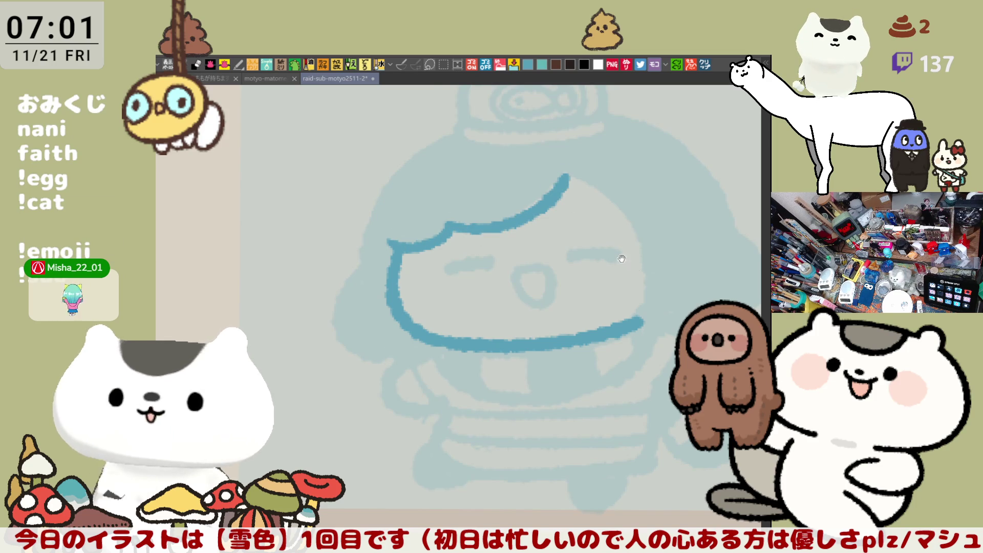
# - Draw the right cheek down to close the face outline, then attempt the left closed eye
pyautogui.moveTo(629, 264); pyautogui.dragTo(551, 235)
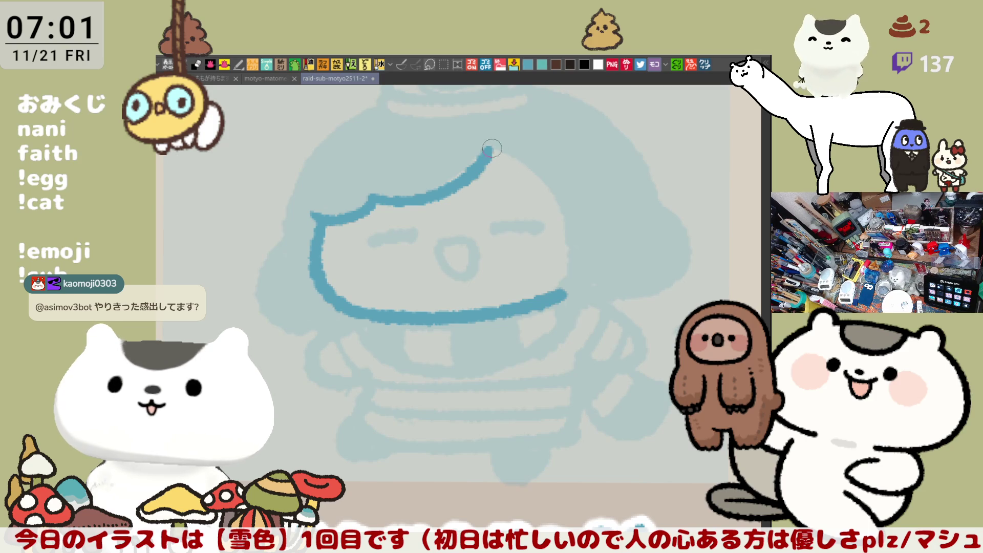
pyautogui.moveTo(489, 146); pyautogui.dragTo(564, 234)
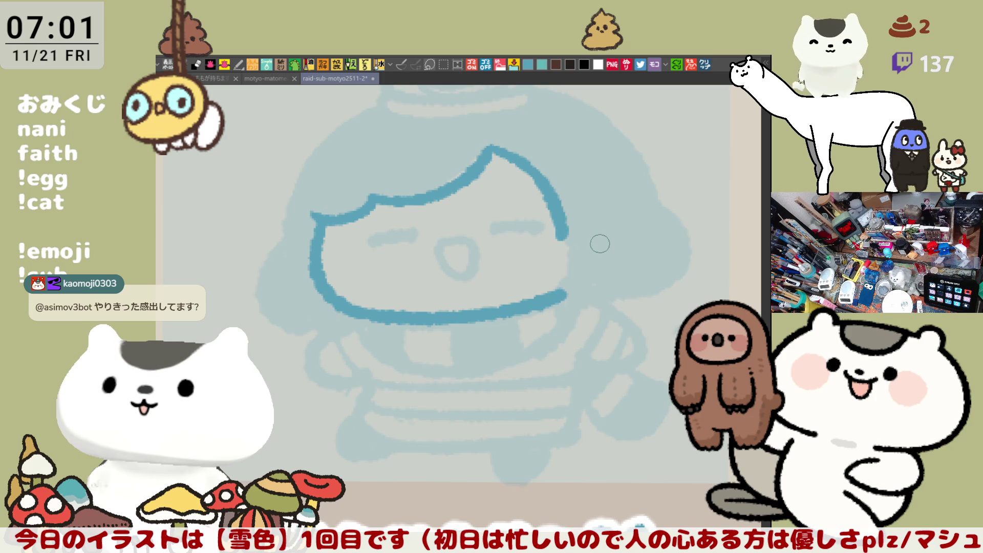
pyautogui.hotkey('ctrl', 'z')
pyautogui.moveTo(489, 147); pyautogui.dragTo(569, 254)
pyautogui.hotkey('ctrl', 'z')
pyautogui.moveTo(490, 148); pyautogui.dragTo(556, 298)
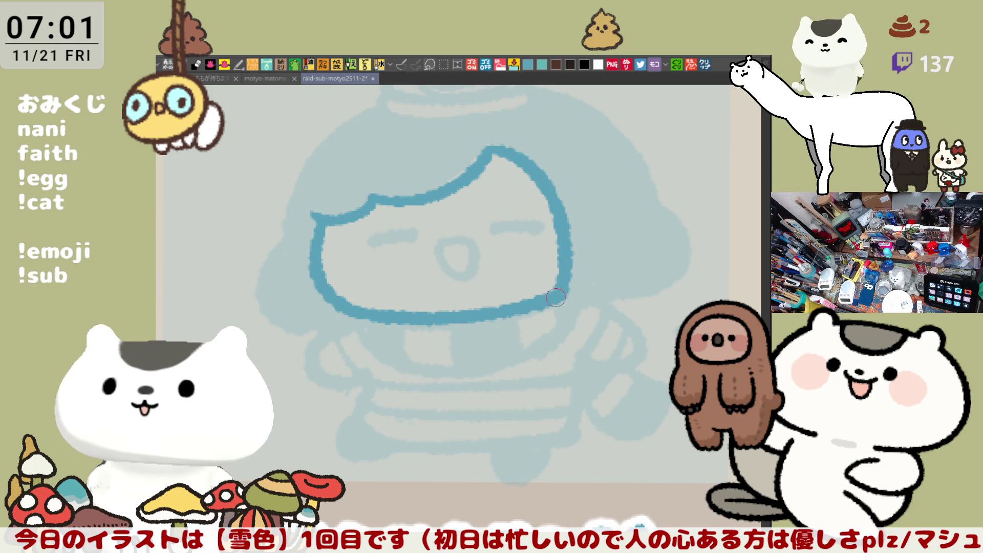
pyautogui.hotkey('ctrl', 'z')
pyautogui.moveTo(489, 150); pyautogui.dragTo(550, 296)
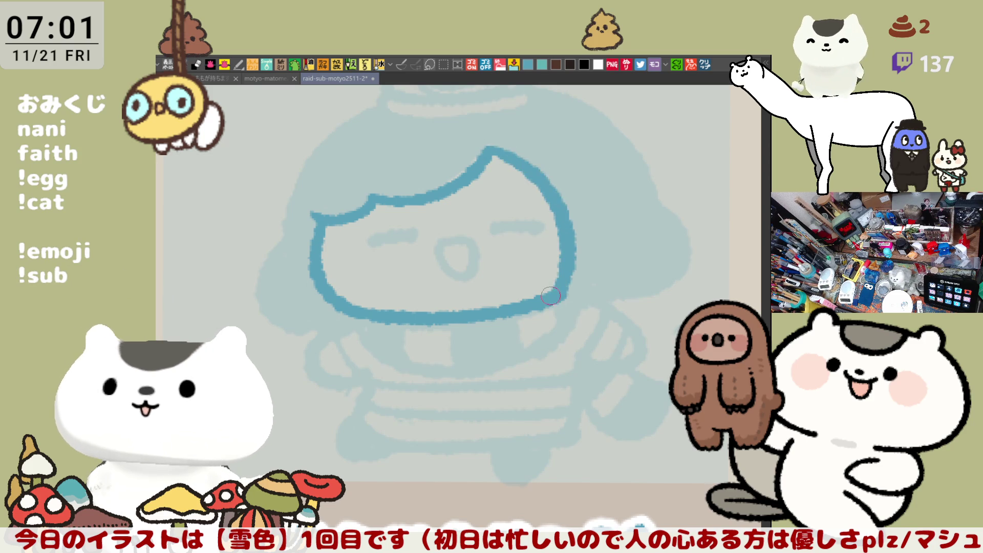
pyautogui.moveTo(370, 240)
pyautogui.mouseDown()
pyautogui.moveTo(418, 237)
pyautogui.moveTo(472, 202)
pyautogui.moveTo(420, 205)
pyautogui.moveTo(463, 201)
pyautogui.mouseUp()
pyautogui.hotkey('ctrl', 'z')
pyautogui.hotkey('ctrl', 'z')
pyautogui.hotkey('ctrl', 'z')
pyautogui.hotkey('ctrl', 'z')
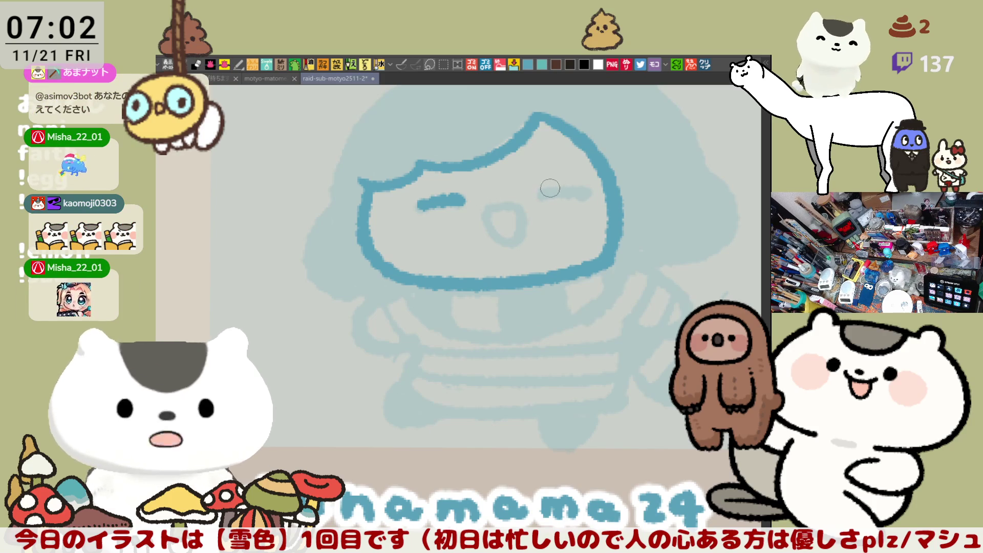
# - Ink the right closed-eye dash inside the face outline
pyautogui.moveTo(542, 195); pyautogui.dragTo(580, 193)
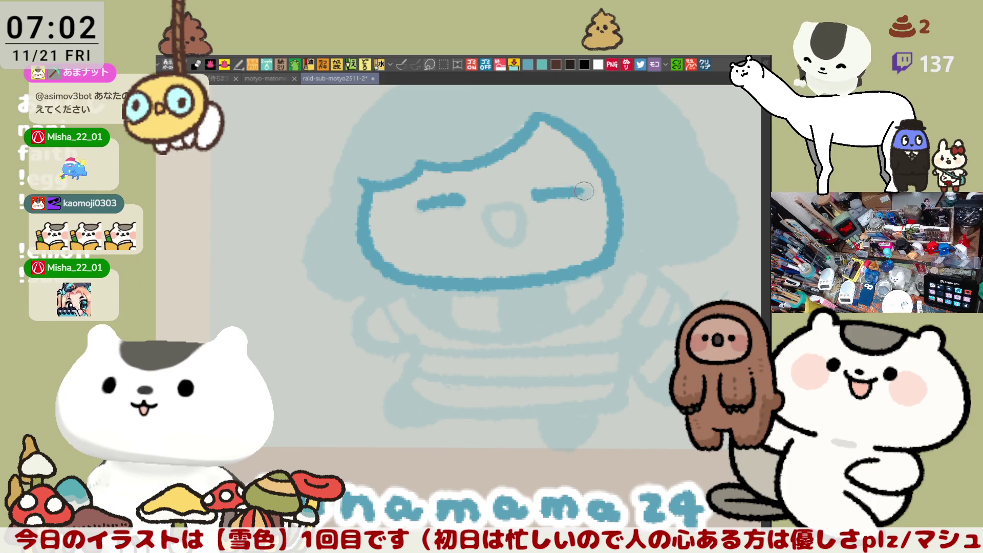
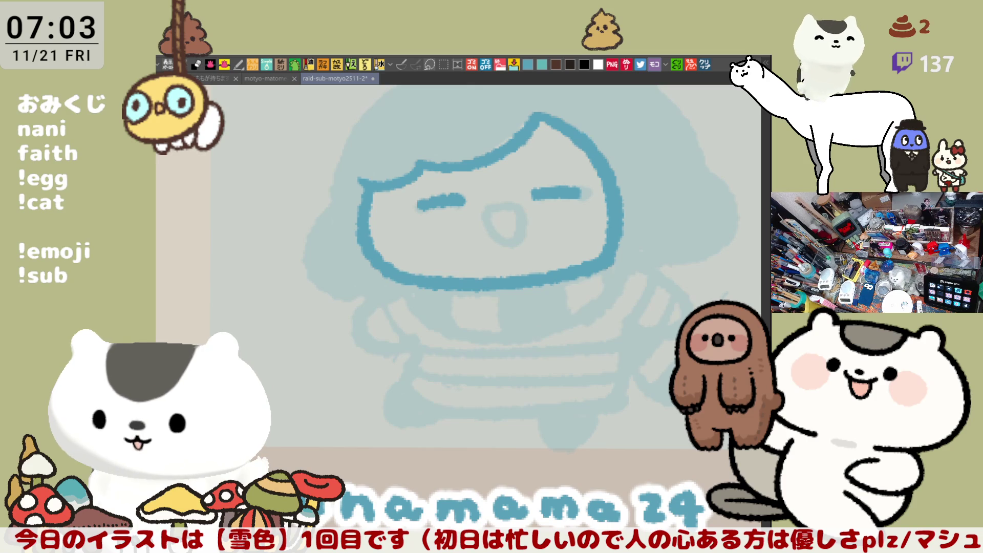
# - Draw a curved side lock of hair left of the face, retrying until the curve sits right
pyautogui.press('space')
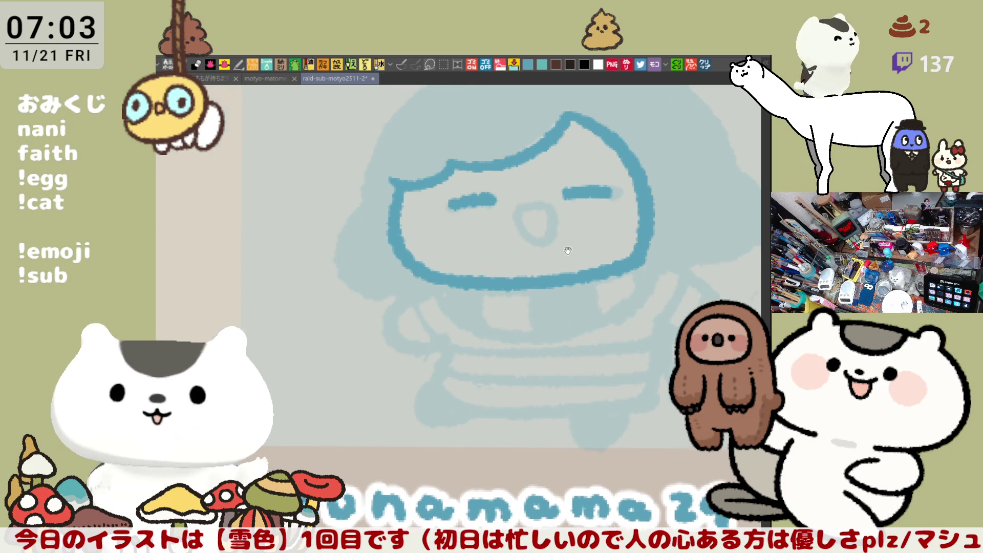
pyautogui.moveTo(378, 208); pyautogui.dragTo(419, 296)
pyautogui.hotkey('ctrl', 'z')
pyautogui.moveTo(376, 204)
pyautogui.mouseDown()
pyautogui.moveTo(407, 300)
pyautogui.moveTo(429, 287)
pyautogui.mouseUp()
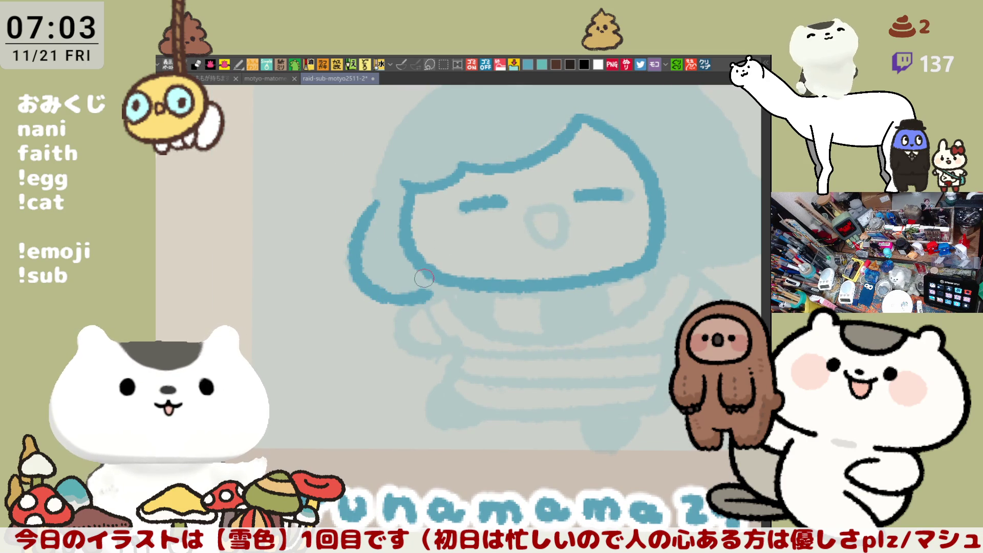
pyautogui.hotkey('ctrl', 'z')
pyautogui.moveTo(375, 204); pyautogui.dragTo(415, 296)
pyautogui.hotkey('ctrl', 'z')
pyautogui.moveTo(381, 209); pyautogui.dragTo(412, 292)
pyautogui.hotkey('ctrl', 'z')
pyautogui.moveTo(376, 199); pyautogui.dragTo(406, 290)
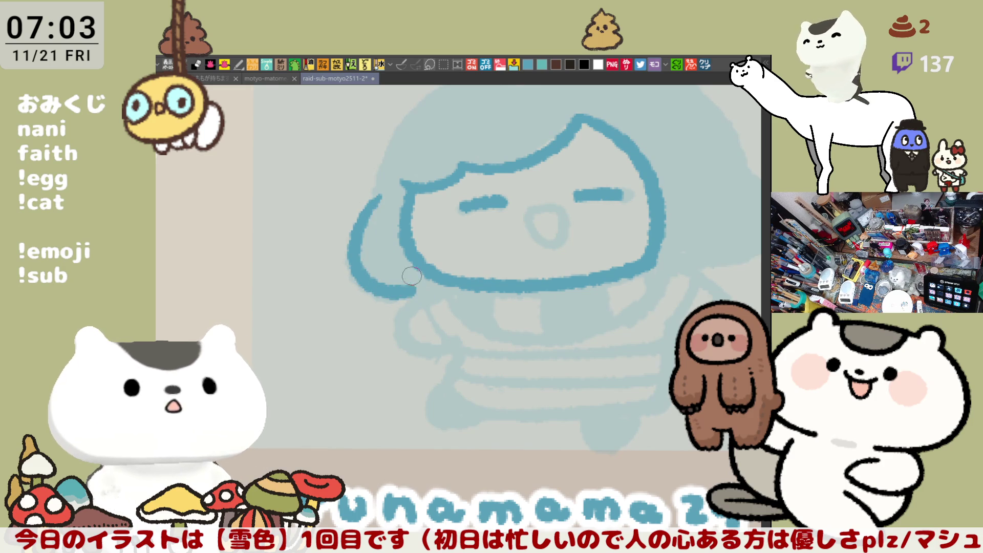
pyautogui.hotkey('ctrl', 'z')
pyautogui.moveTo(377, 199); pyautogui.dragTo(408, 293)
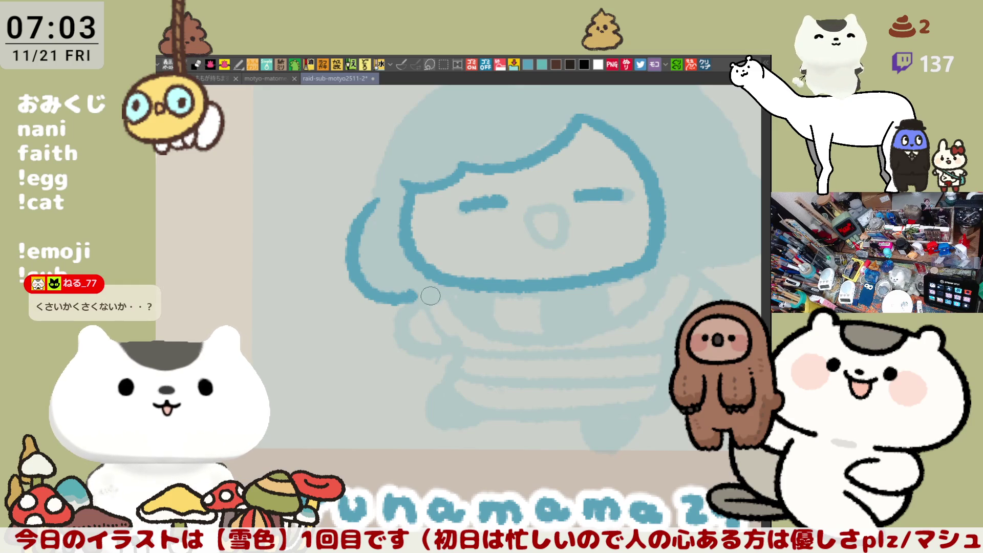
# - Attempt the girl's open mouth stroke, undoing it to leave the mouth for a redraw
pyautogui.moveTo(536, 212); pyautogui.dragTo(557, 246)
pyautogui.hotkey('ctrl', 'z')
pyautogui.moveTo(534, 209)
pyautogui.mouseDown()
pyautogui.moveTo(560, 235)
pyautogui.moveTo(565, 219)
pyautogui.mouseUp()
pyautogui.hotkey('ctrl', 'z')
pyautogui.hotkey('ctrl', 'z')
pyautogui.scroll(-2, 559, 221)
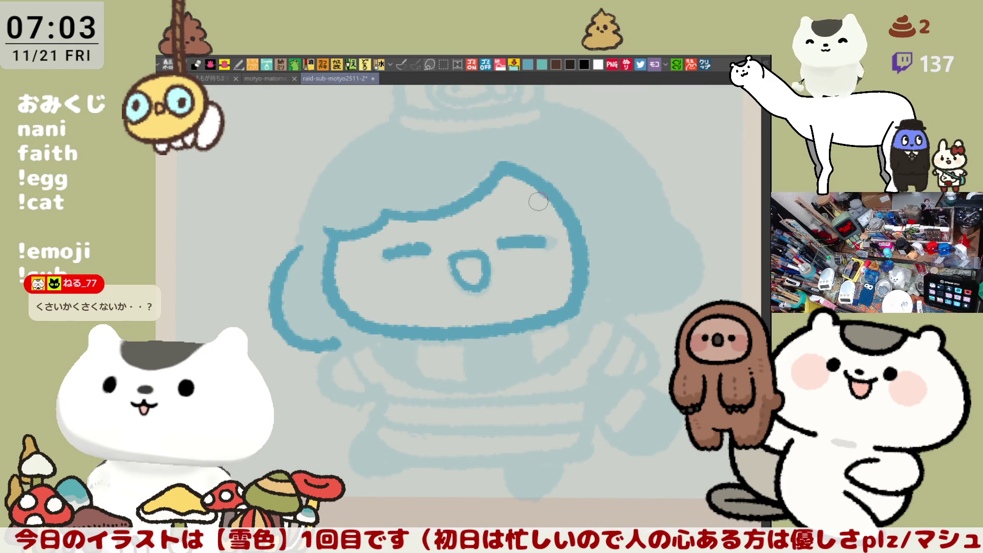
pyautogui.hotkey('shift', 'space')
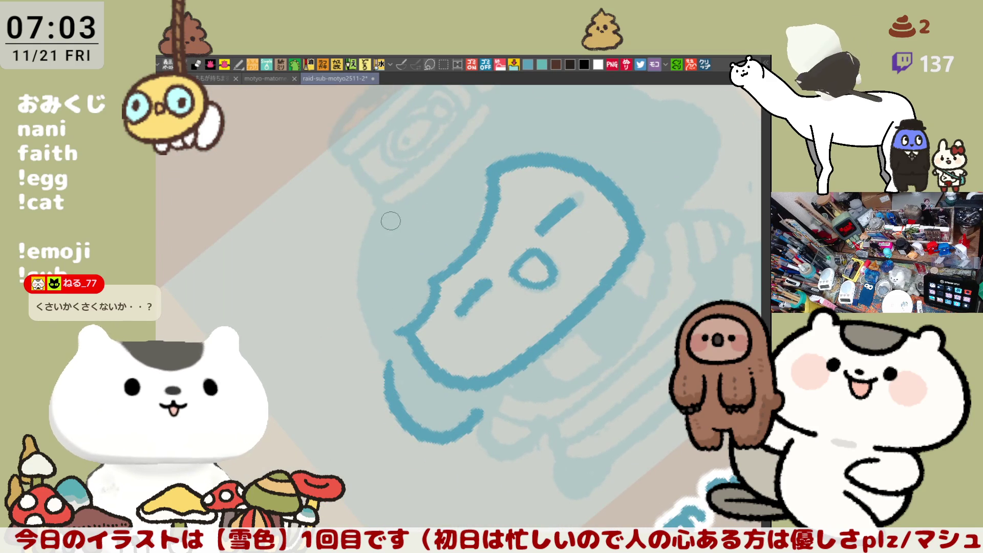
# - Draw the left hair outline in one top-to-bottom stroke on the rotated canvas, then set the view upright
pyautogui.moveTo(395, 198); pyautogui.dragTo(377, 292)
pyautogui.moveTo(388, 203)
pyautogui.mouseDown()
pyautogui.moveTo(389, 353)
pyautogui.moveTo(395, 324)
pyautogui.mouseUp()
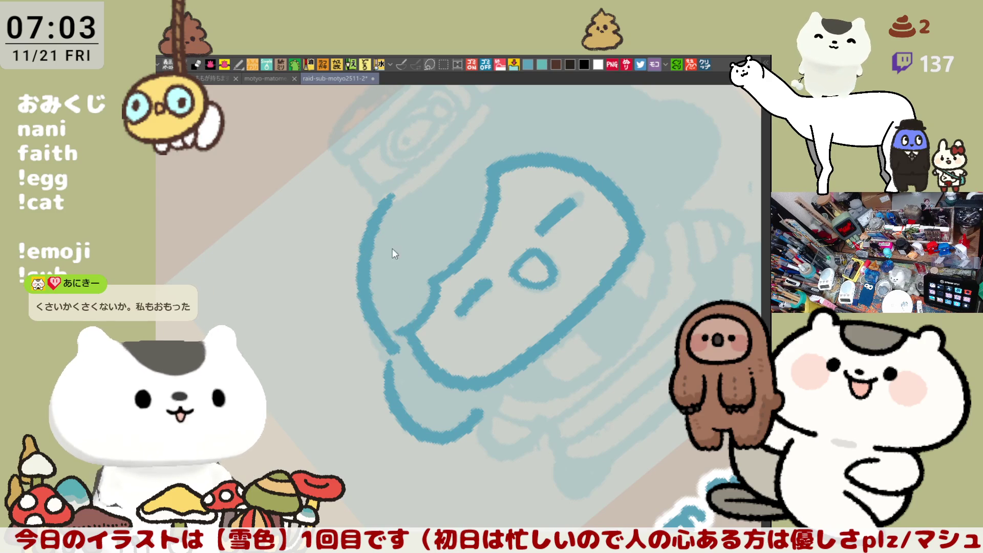
pyautogui.hotkey('ctrl', 'z')
pyautogui.moveTo(394, 196); pyautogui.dragTo(391, 363)
pyautogui.hotkey('ctrl', 'z')
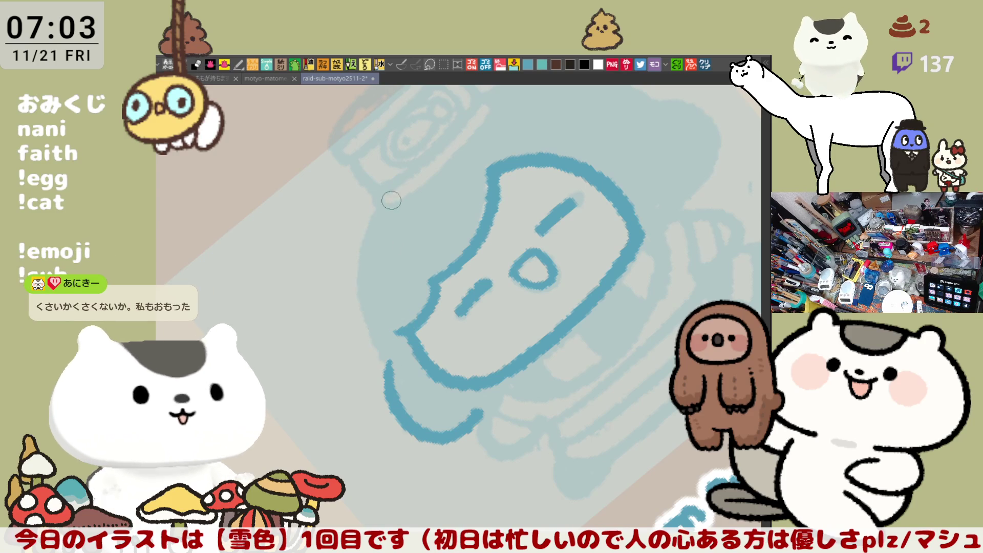
pyautogui.moveTo(389, 206); pyautogui.dragTo(390, 357)
pyautogui.hotkey('ctrl', 'z')
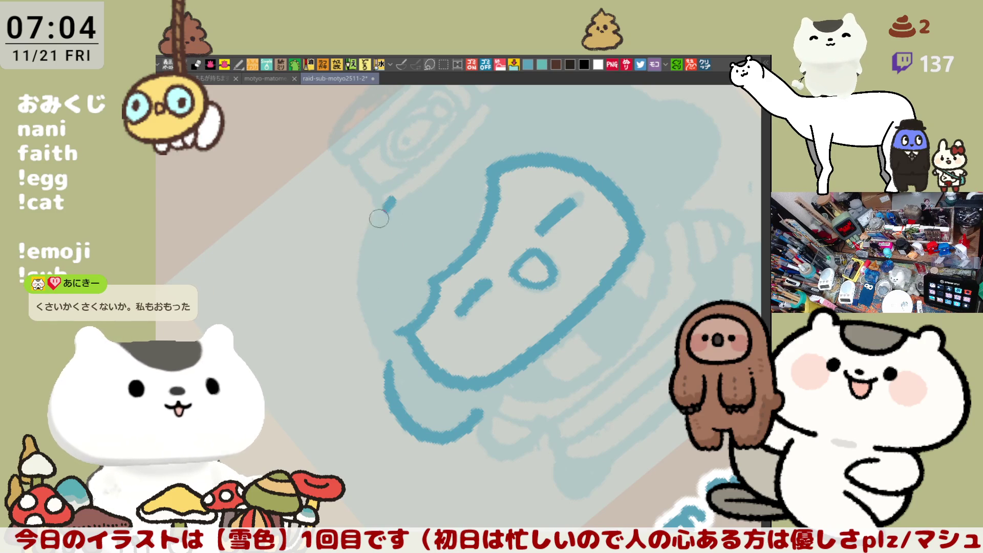
pyautogui.moveTo(391, 198); pyautogui.dragTo(398, 362)
pyautogui.hotkey('ctrl', '0')
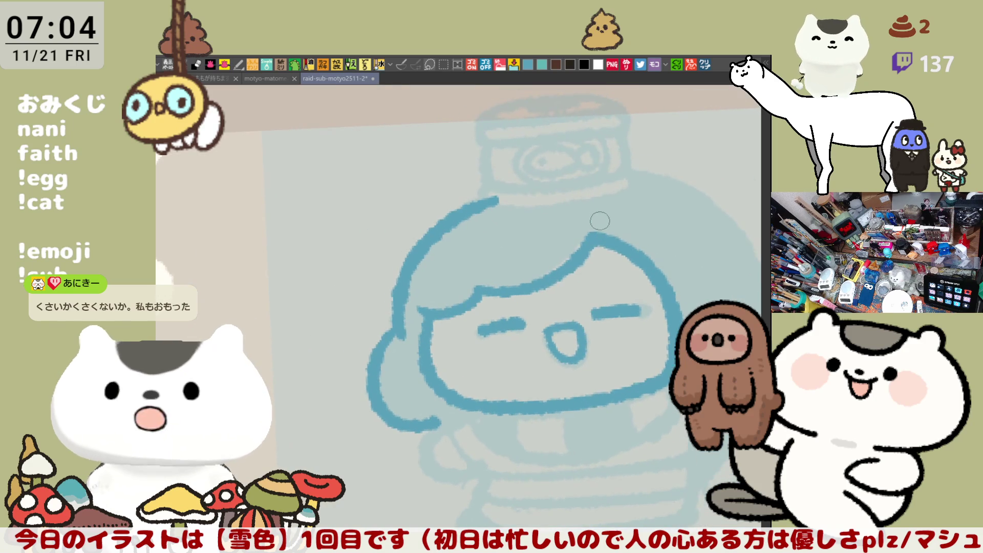
pyautogui.scroll(3, 551, 216)
# - Redraw the right outer hair curve thinner and smoother
pyautogui.hotkey('ctrl', 'z')
pyautogui.moveTo(401, 191); pyautogui.dragTo(486, 314)
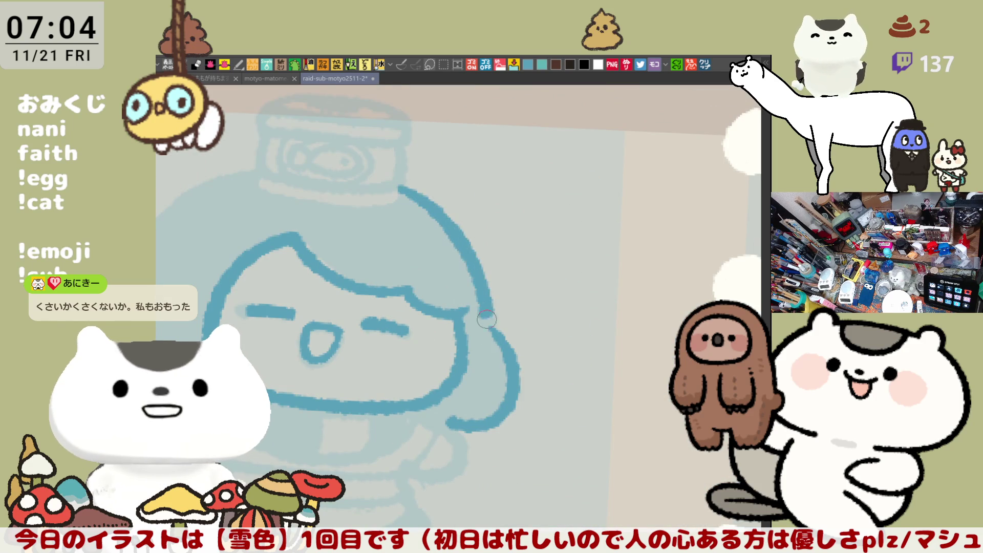
pyautogui.hotkey('ctrl', 'z')
pyautogui.moveTo(401, 189); pyautogui.dragTo(490, 331)
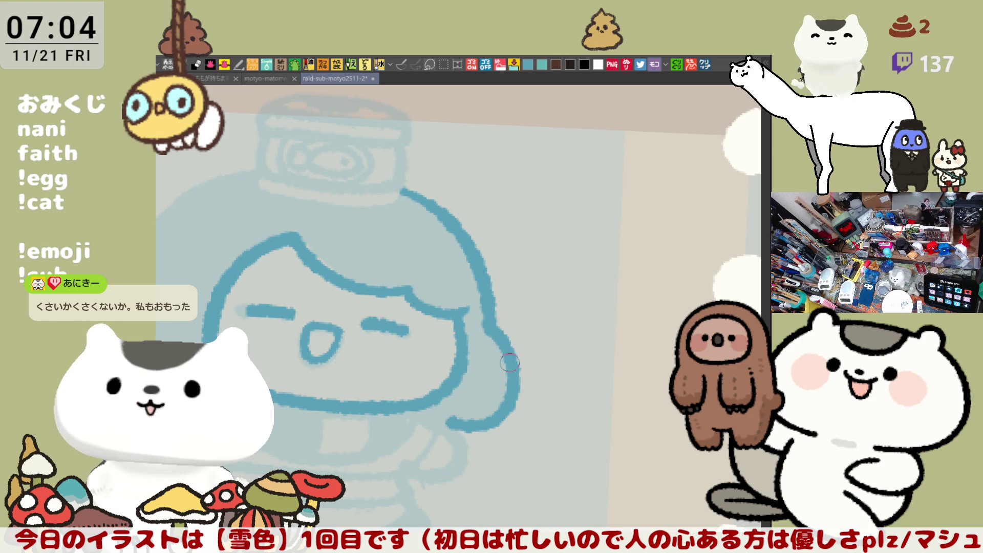
pyautogui.moveTo(502, 338)
pyautogui.mouseDown()
pyautogui.moveTo(575, 343)
pyautogui.moveTo(493, 253)
pyautogui.mouseUp()
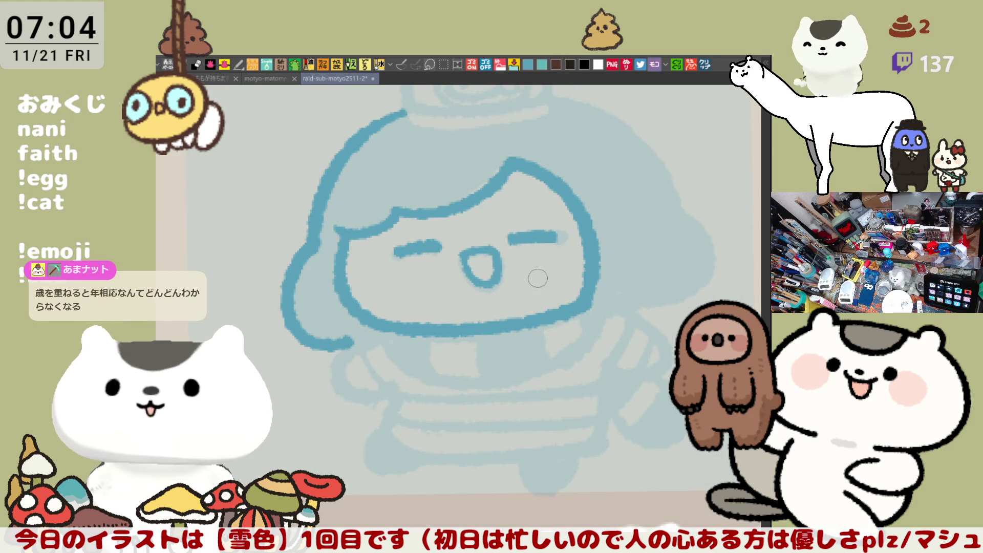
pyautogui.moveTo(535, 278); pyautogui.dragTo(394, 270)
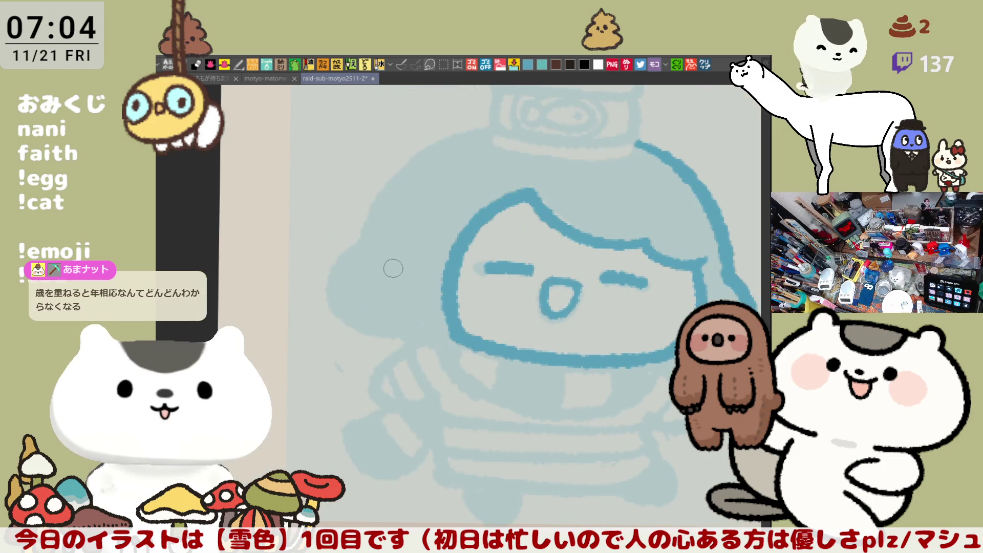
# - Add the bulging curve and side hair curve left of the head, then mirror the canvas to check balance
pyautogui.moveTo(364, 238); pyautogui.dragTo(415, 353)
pyautogui.hotkey('ctrl', 'z')
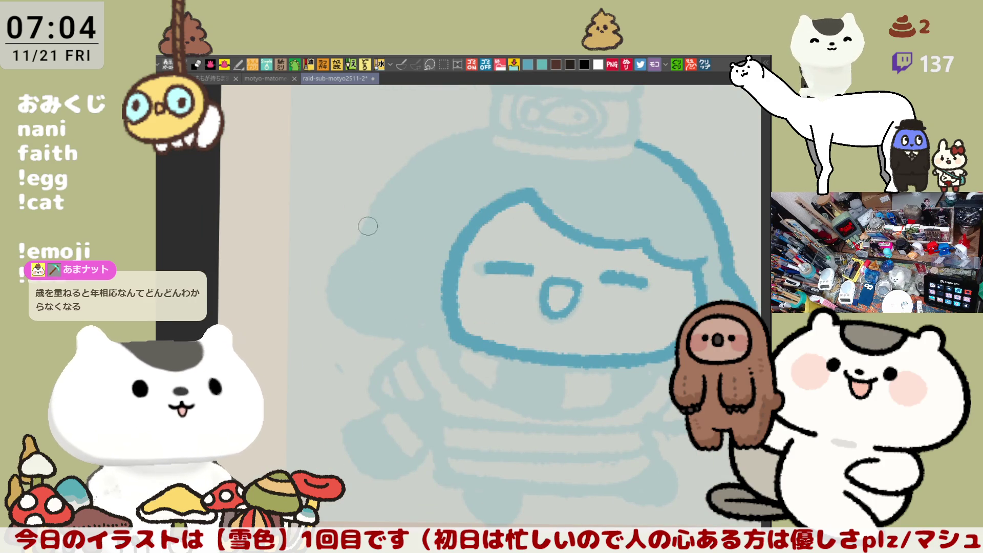
pyautogui.moveTo(368, 227); pyautogui.dragTo(416, 351)
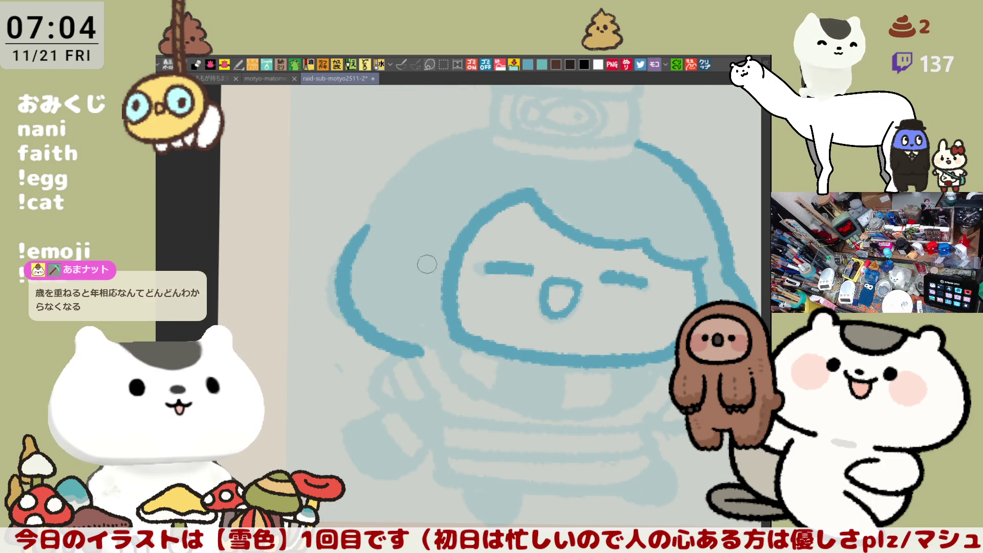
pyautogui.moveTo(492, 277)
pyautogui.mouseDown()
pyautogui.moveTo(430, 231)
pyautogui.moveTo(419, 371)
pyautogui.mouseUp()
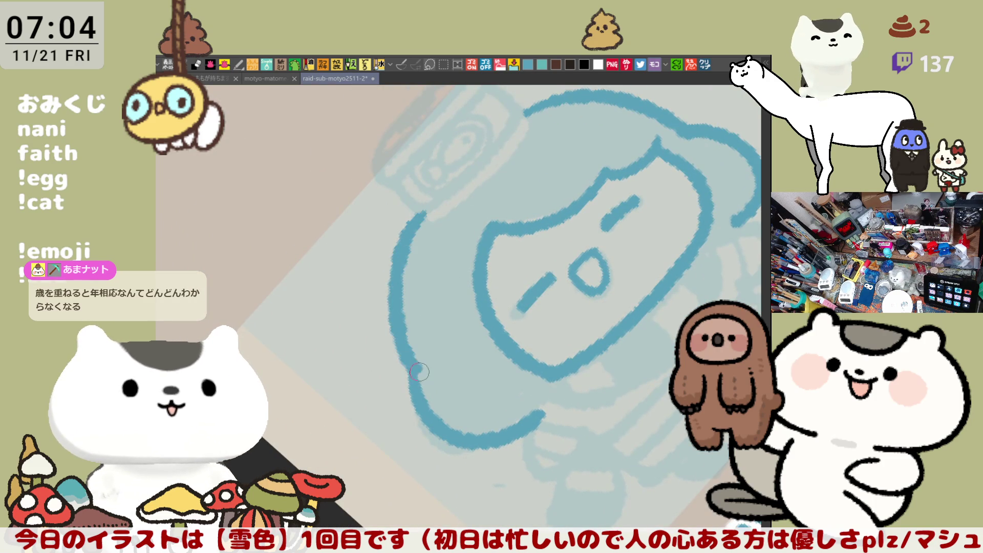
pyautogui.hotkey('ctrl', 'z')
pyautogui.moveTo(426, 202); pyautogui.dragTo(408, 361)
pyautogui.hotkey('ctrl', 'z')
pyautogui.moveTo(429, 202); pyautogui.dragTo(411, 368)
pyautogui.hotkey('ctrl', 'z')
pyautogui.moveTo(427, 202); pyautogui.dragTo(415, 373)
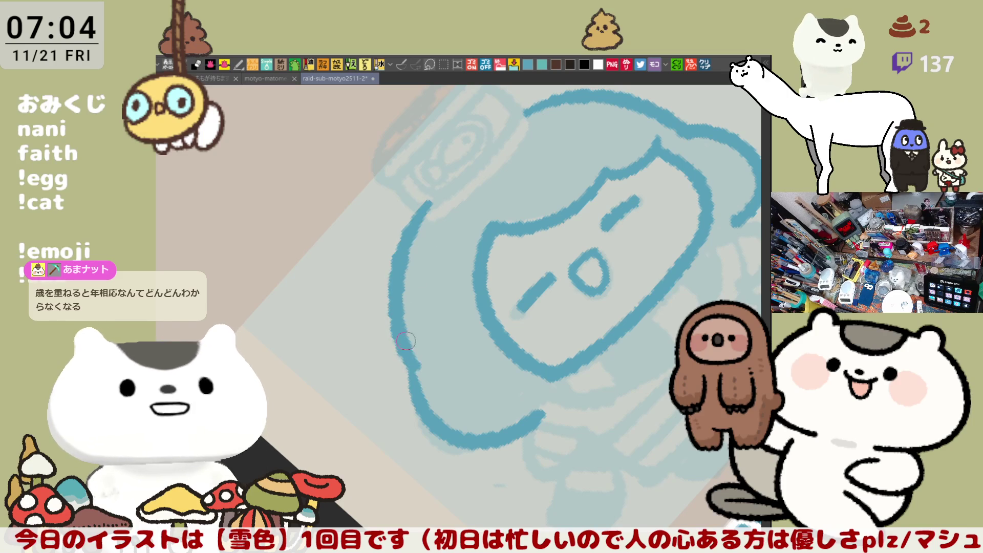
pyautogui.hotkey('ctrl', '0')
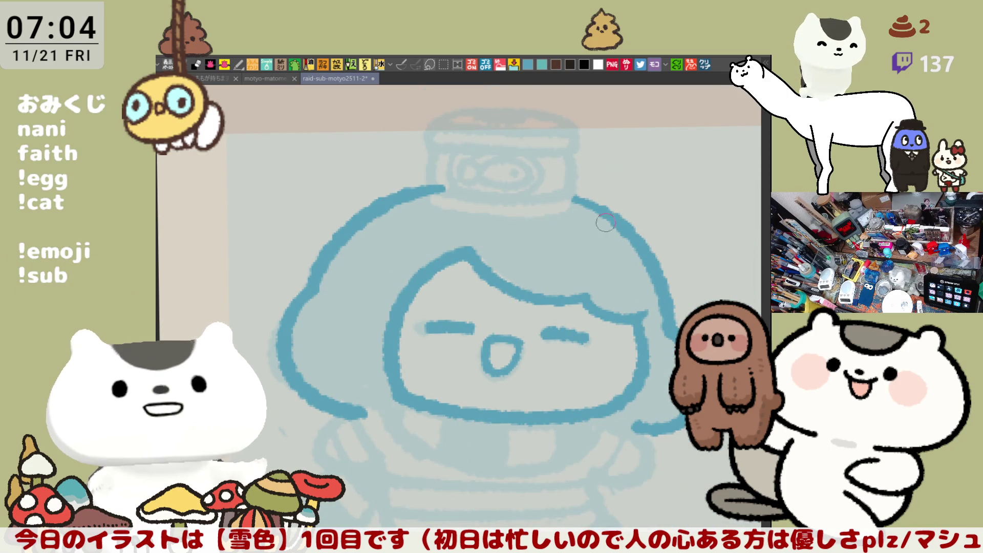
pyautogui.press('h')
pyautogui.press('h')
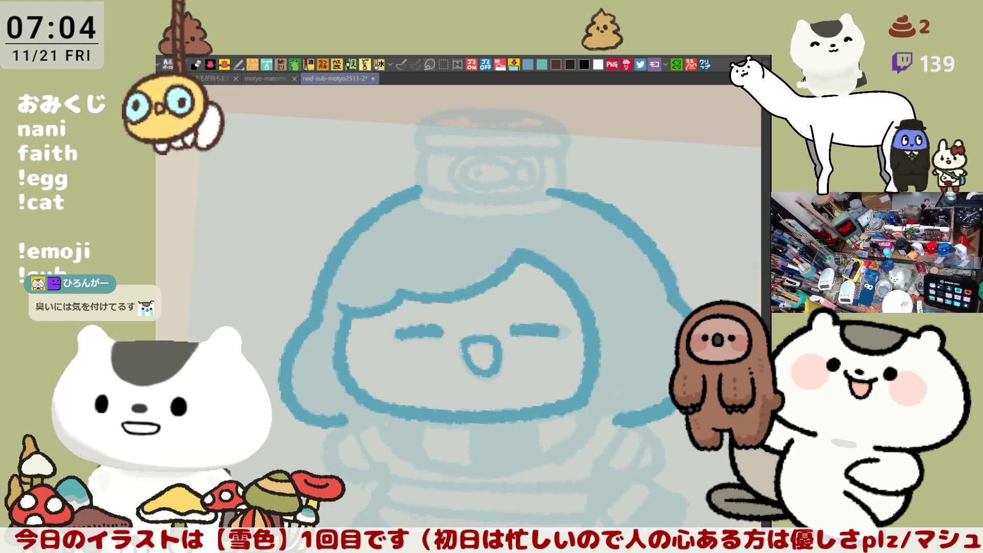
pyautogui.scroll(1, 662, 211)
pyautogui.scroll(2, 509, 213)
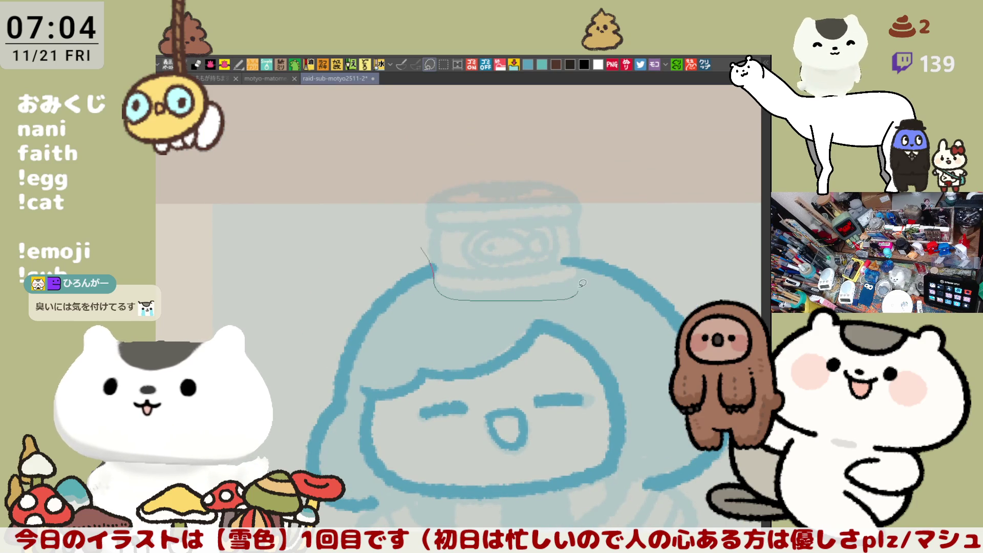
# - Select the sketch above the head, nudge it up two steps with transform, confirm and deselect
pyautogui.click(420, 255)
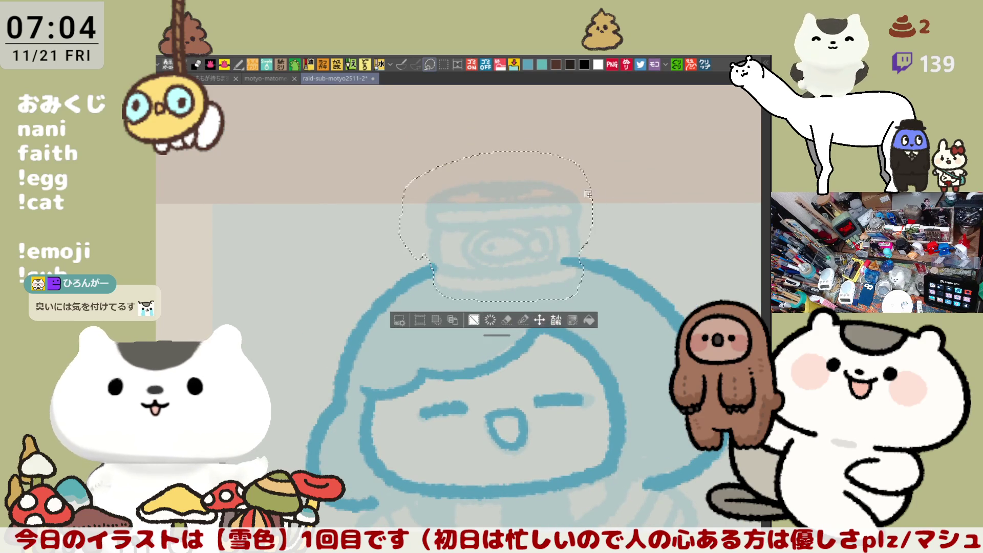
pyautogui.hotkey('ctrl', 't')
pyautogui.press('Up')
pyautogui.press('Up')
pyautogui.press('Up')
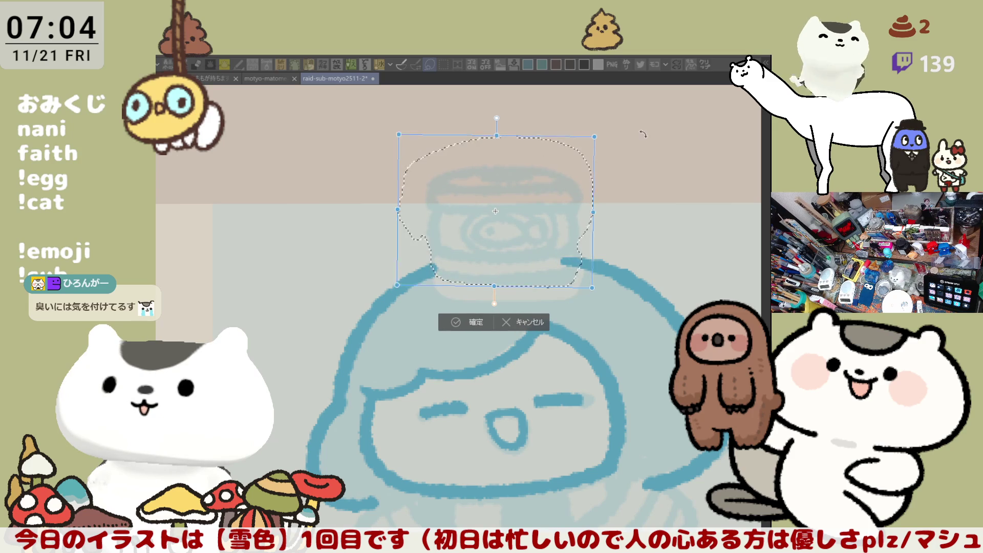
pyautogui.press('Up')
pyautogui.press('Up')
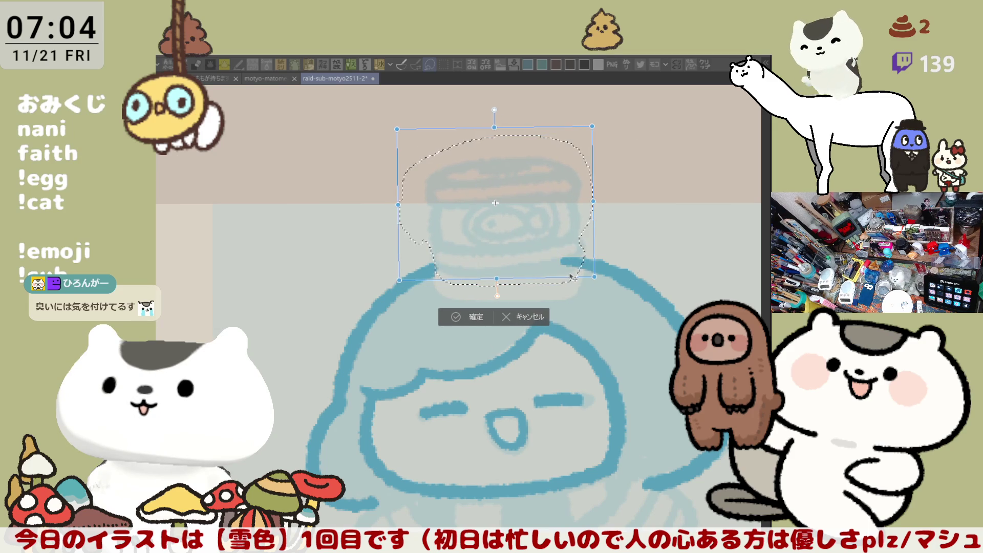
pyautogui.click(478, 319)
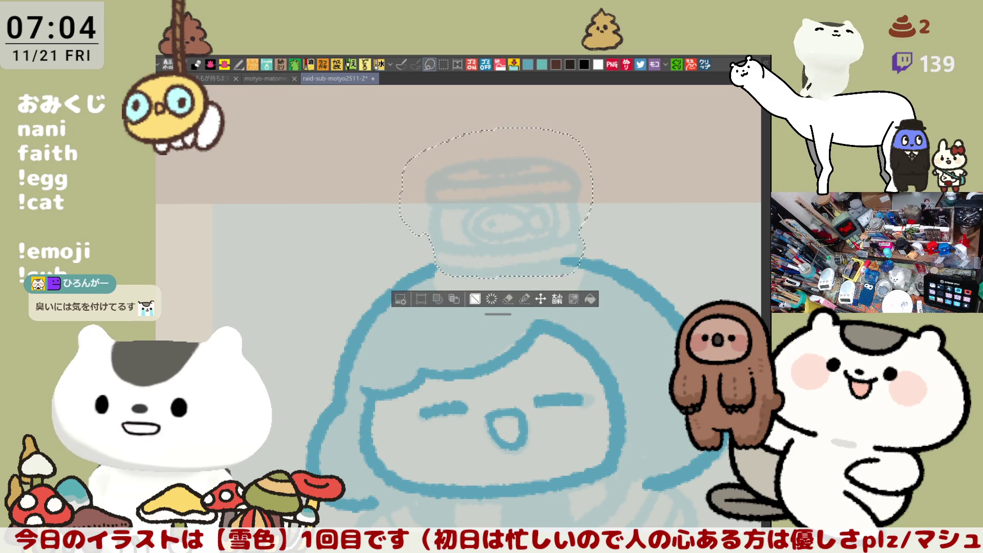
pyautogui.hotkey('ctrl', 'd')
pyautogui.press('-')
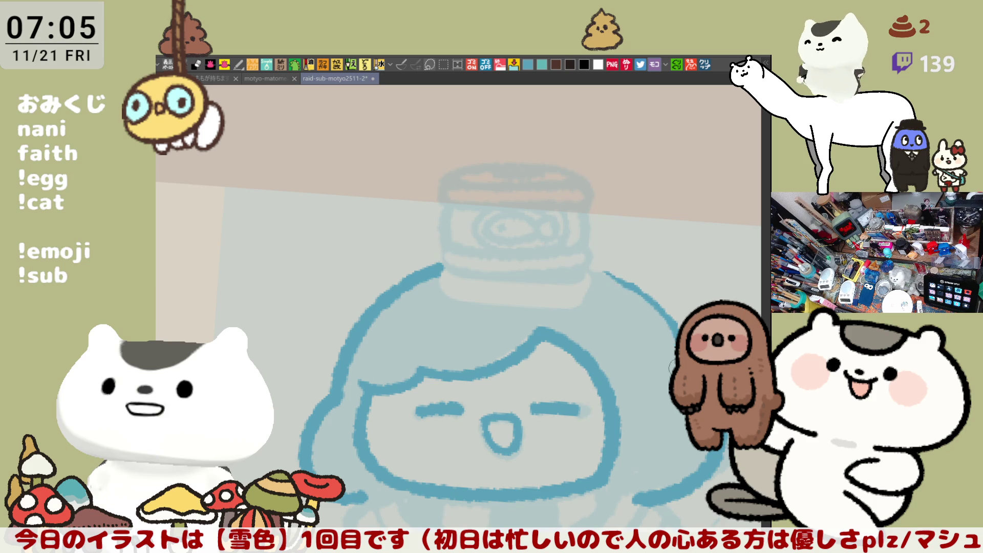
pyautogui.moveTo(603, 273); pyautogui.dragTo(641, 293)
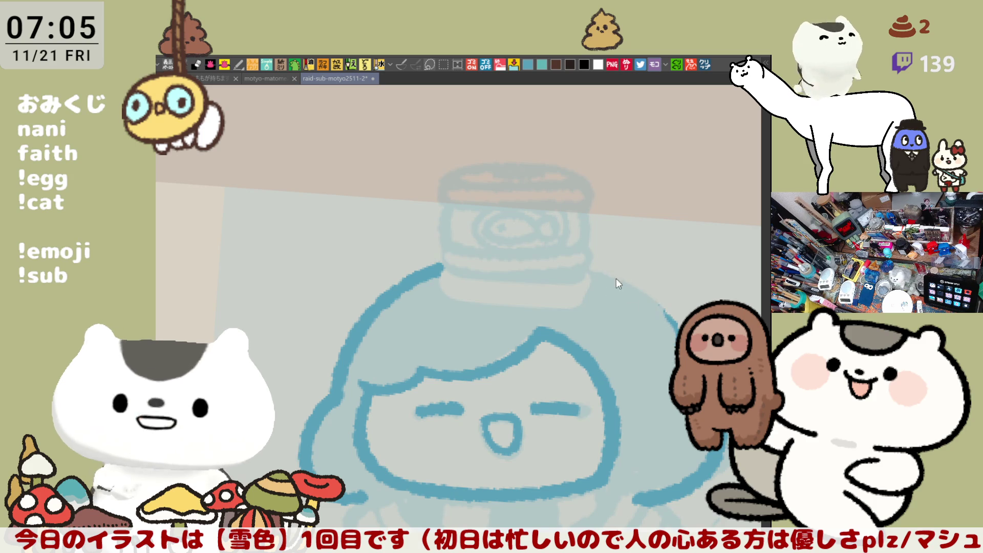
pyautogui.moveTo(591, 272); pyautogui.dragTo(672, 323)
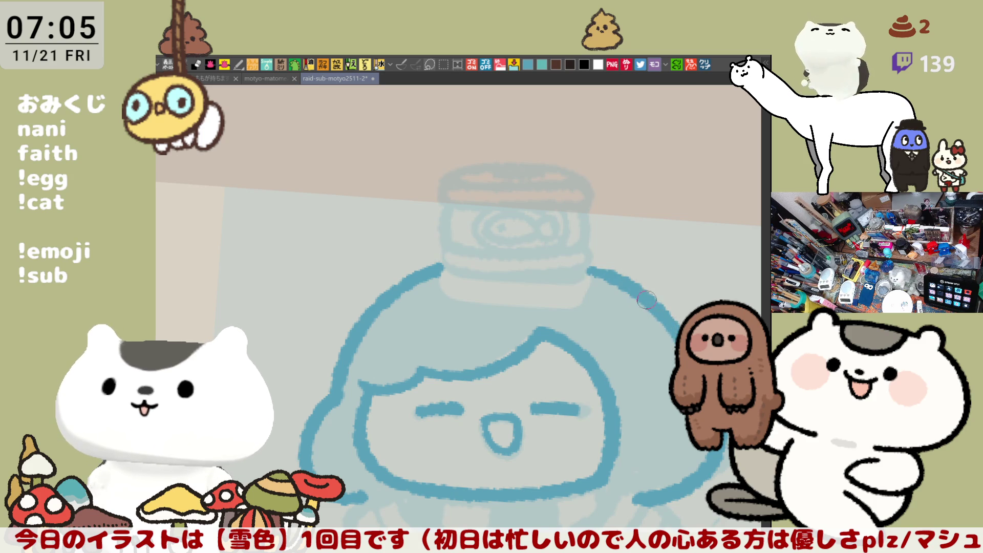
pyautogui.hotkey('ctrl', 'z')
pyautogui.moveTo(576, 263); pyautogui.dragTo(676, 321)
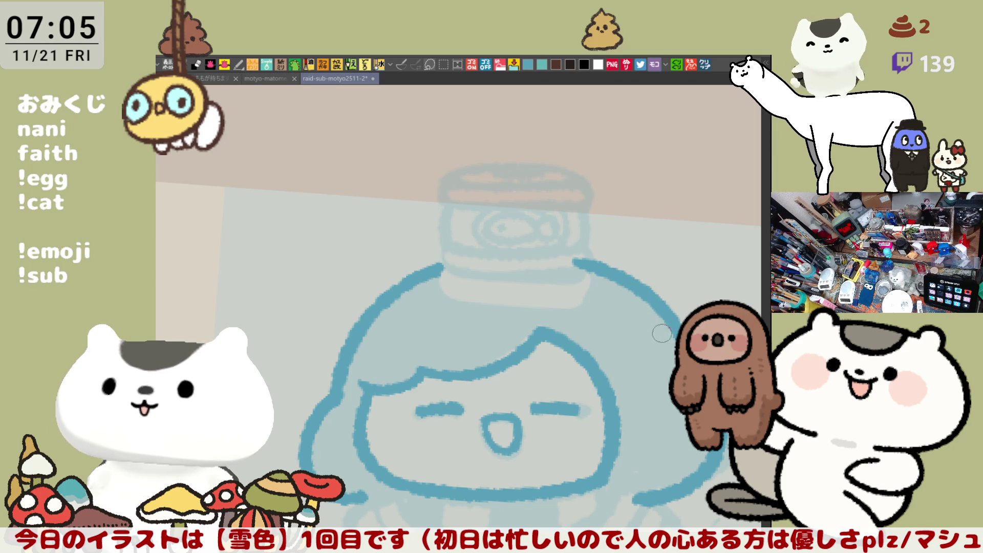
pyautogui.moveTo(651, 318); pyautogui.dragTo(617, 297)
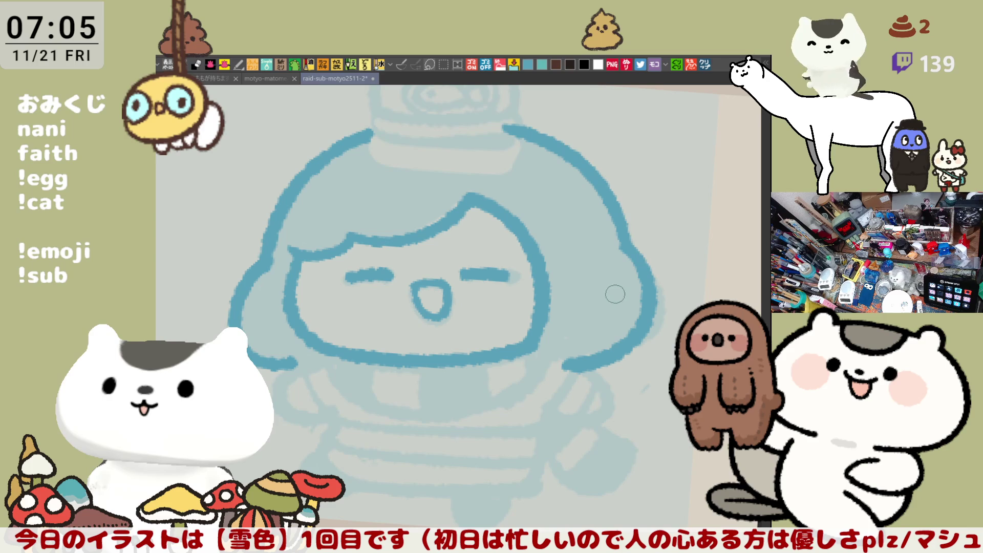
pyautogui.scroll(2, 617, 296)
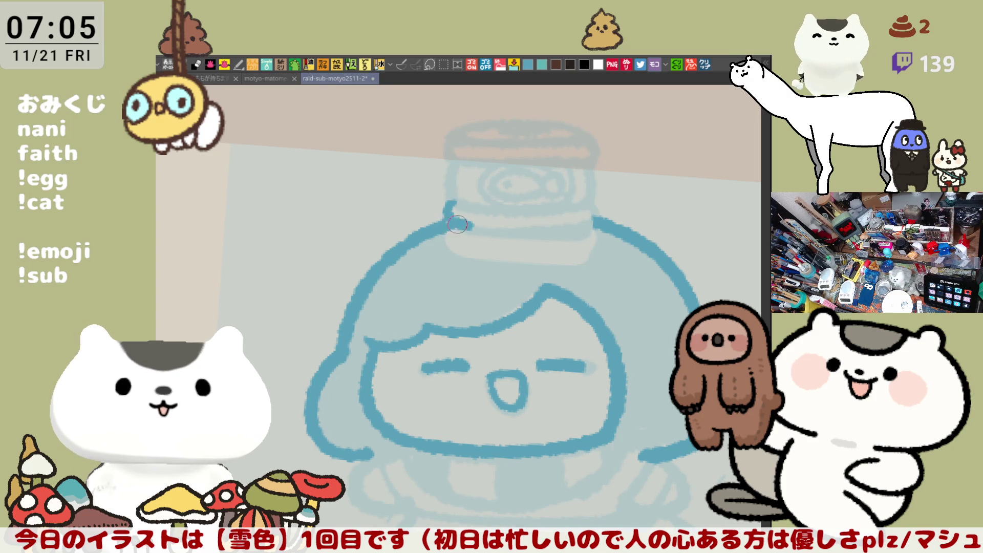
# - Ink the band lines beneath the jar lid, retracing them darker across their length
pyautogui.moveTo(457, 224); pyautogui.dragTo(602, 228)
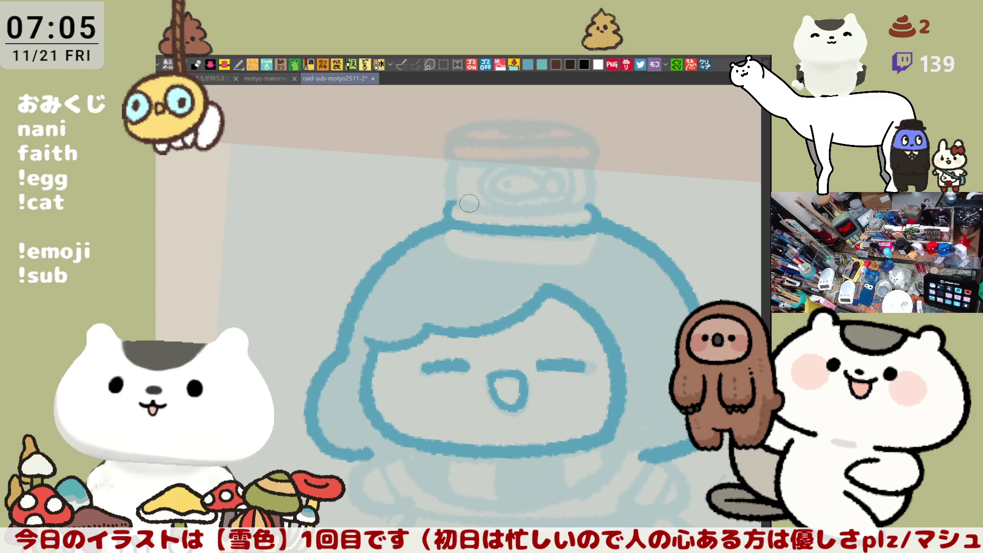
pyautogui.moveTo(454, 208); pyautogui.dragTo(595, 215)
pyautogui.moveTo(455, 209); pyautogui.dragTo(550, 216)
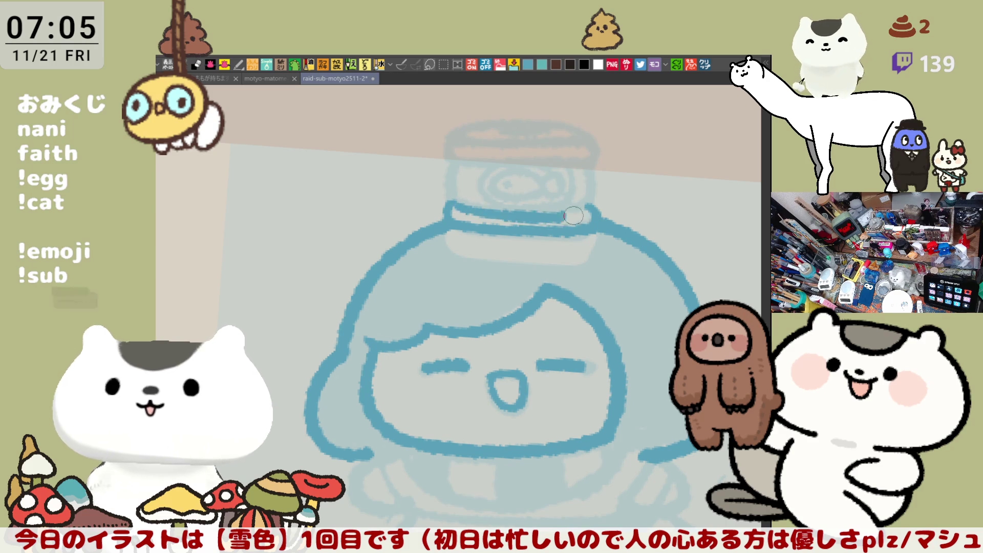
pyautogui.moveTo(442, 202); pyautogui.dragTo(578, 207)
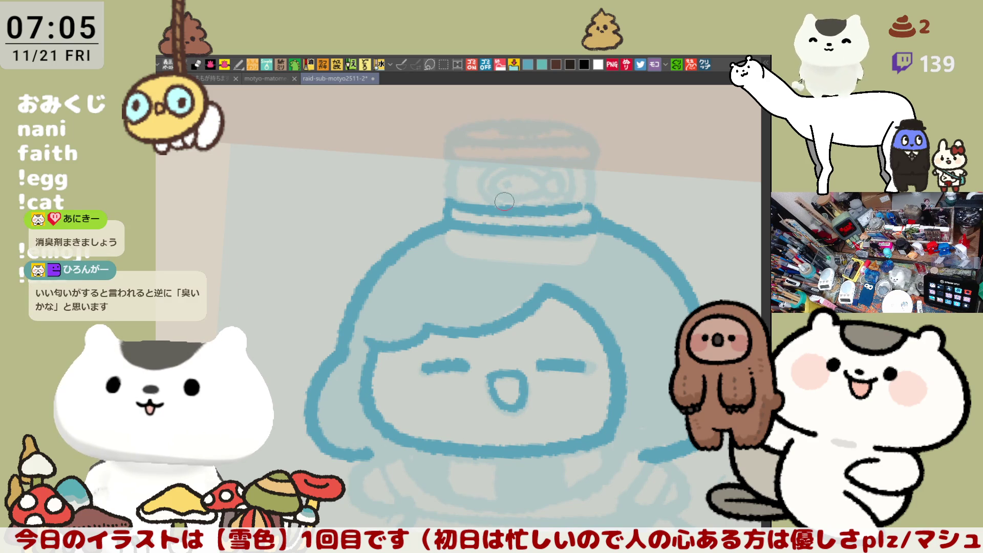
pyautogui.moveTo(580, 208); pyautogui.dragTo(453, 213)
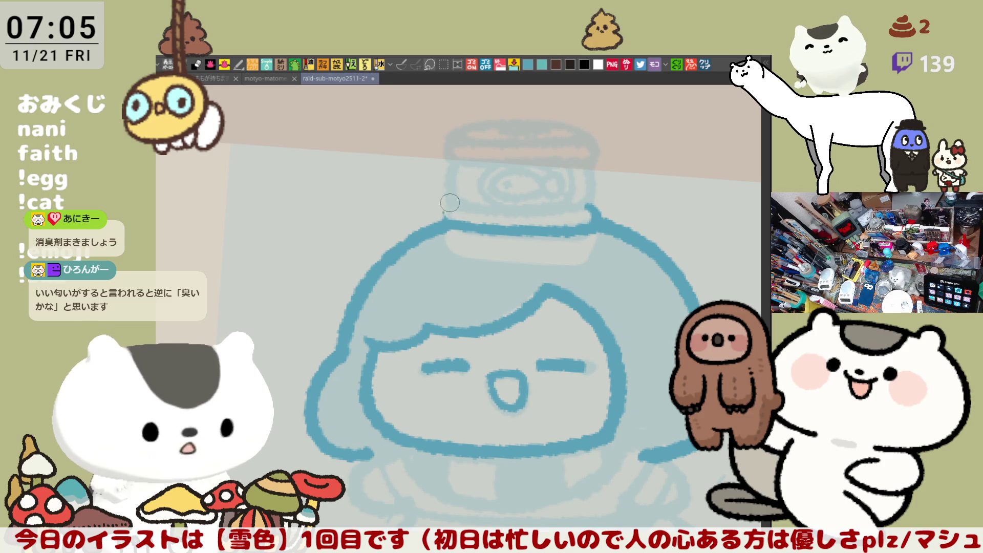
pyautogui.moveTo(462, 207); pyautogui.dragTo(591, 205)
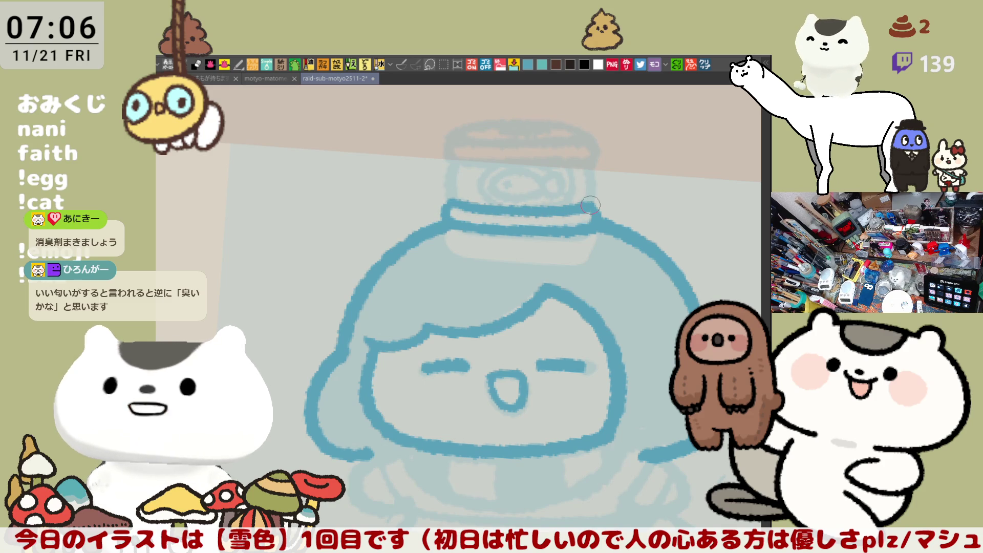
# - Draw the left and right sides of the lid with vertical strokes
pyautogui.moveTo(456, 157); pyautogui.dragTo(452, 201)
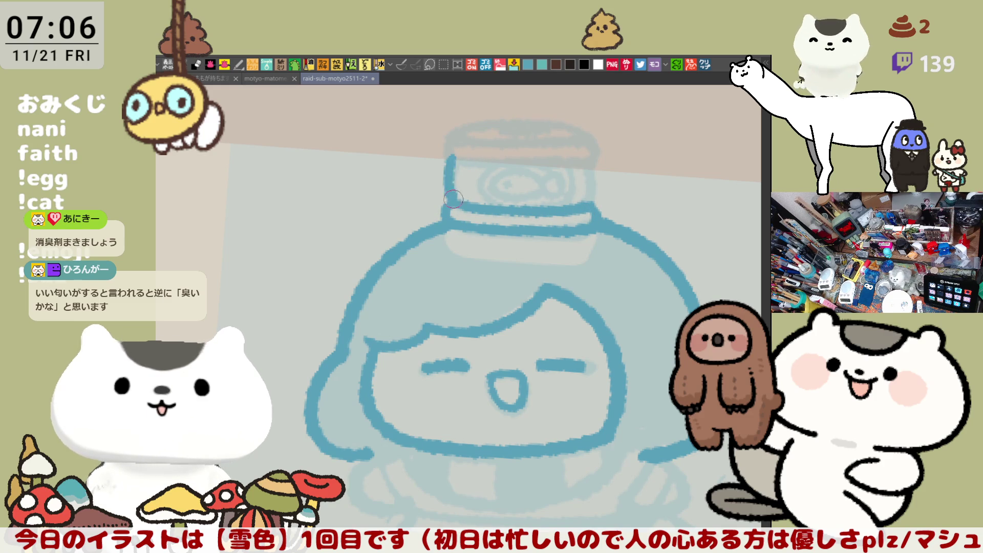
pyautogui.hotkey('ctrl', 'z')
pyautogui.moveTo(453, 154); pyautogui.dragTo(452, 201)
pyautogui.hotkey('ctrl', 'z')
pyautogui.moveTo(458, 157); pyautogui.dragTo(454, 198)
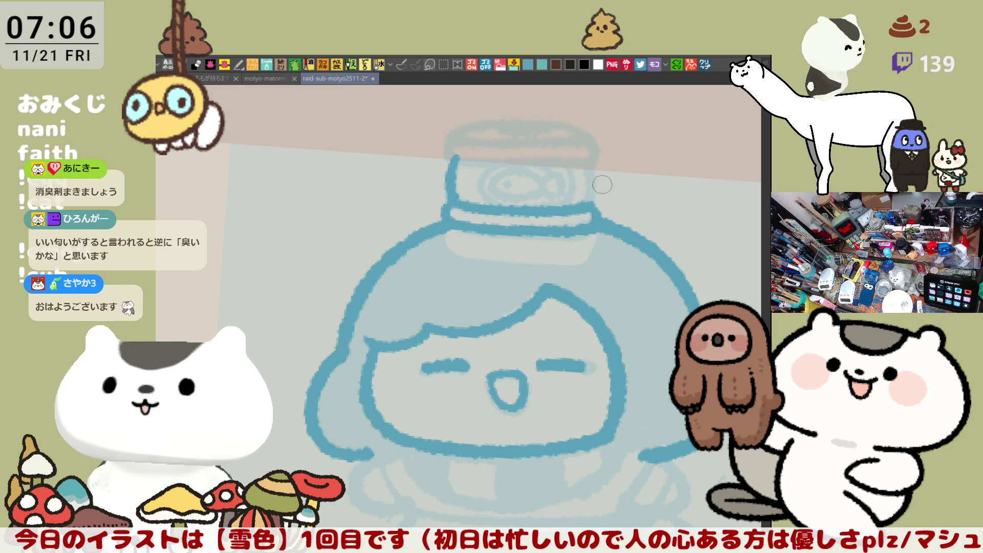
pyautogui.moveTo(590, 155); pyautogui.dragTo(588, 207)
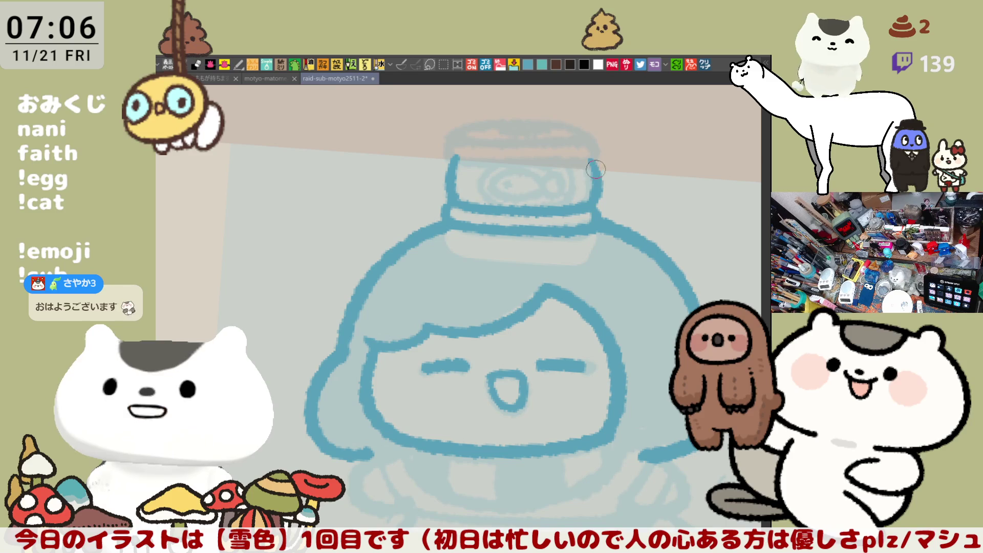
# - Try the lid's top edge, then back out and redraw both lid sides cleaner
pyautogui.moveTo(459, 156); pyautogui.dragTo(603, 159)
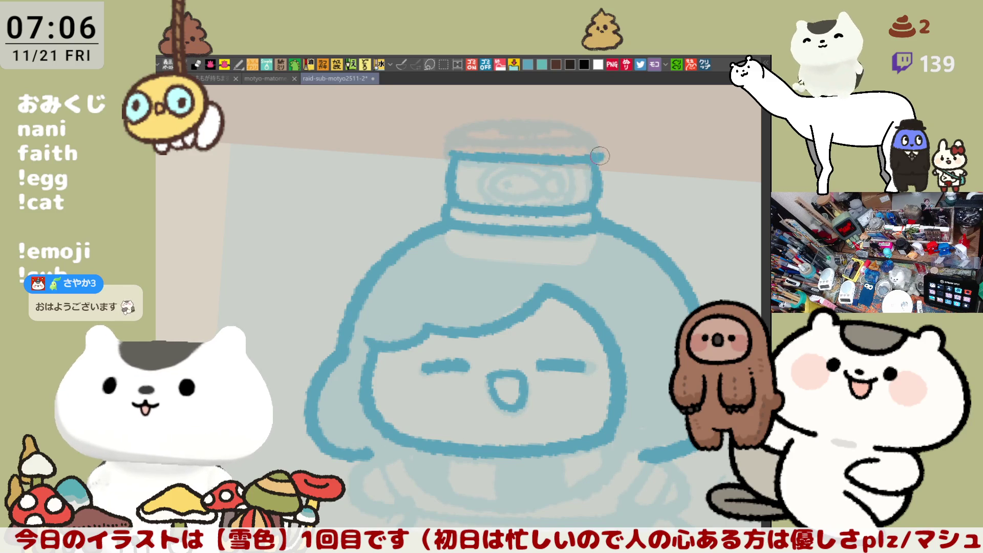
pyautogui.moveTo(453, 152); pyautogui.dragTo(599, 158)
pyautogui.hotkey('ctrl', 'z')
pyautogui.moveTo(458, 154); pyautogui.dragTo(595, 153)
pyautogui.hotkey('ctrl', 'z')
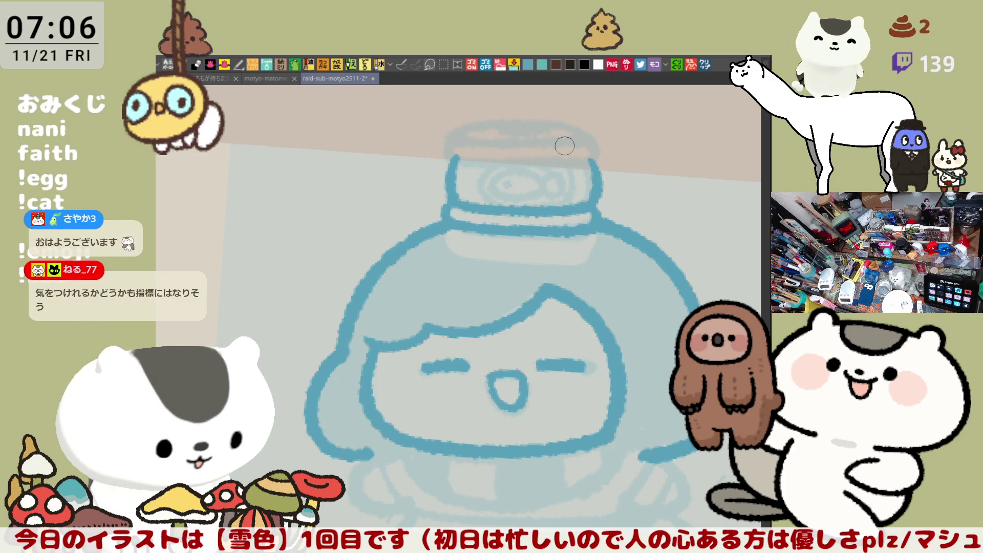
pyautogui.hotkey('ctrl', 'z')
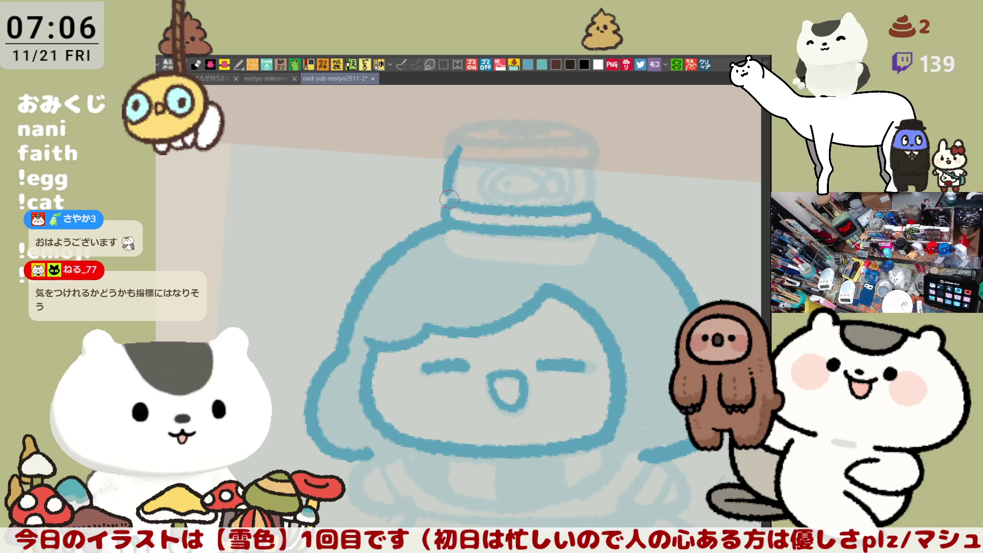
pyautogui.moveTo(458, 149); pyautogui.dragTo(450, 206)
pyautogui.hotkey('ctrl', 'z')
pyautogui.moveTo(458, 148); pyautogui.dragTo(455, 200)
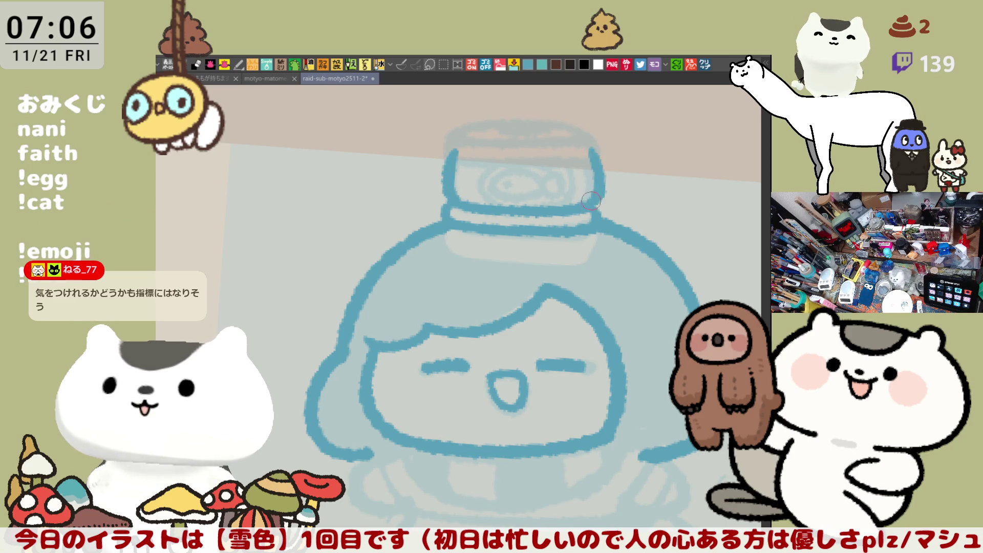
pyautogui.moveTo(590, 150); pyautogui.dragTo(588, 201)
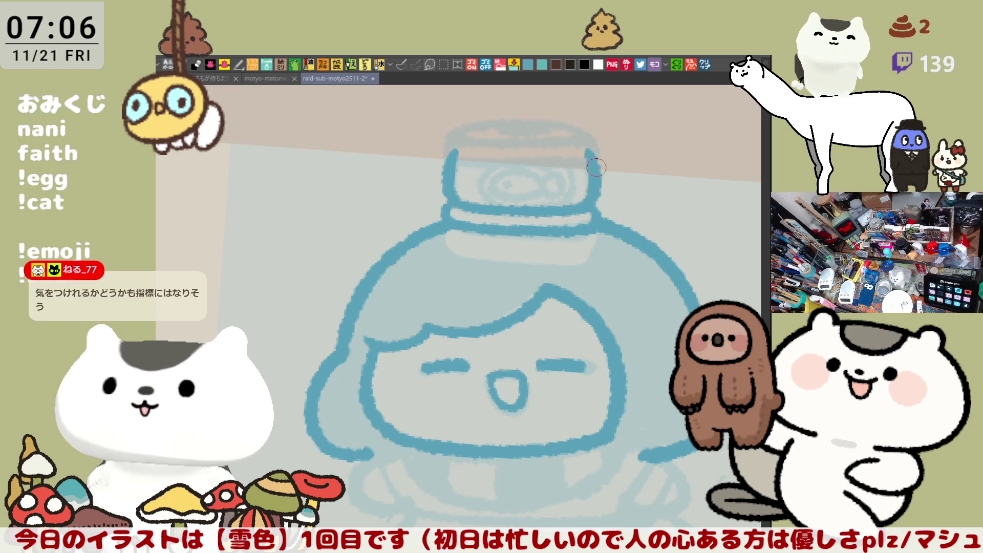
pyautogui.scroll(1, 596, 177)
# - Add the band line across the lid, the rim's upper arcs, and begin the label swirl
pyautogui.moveTo(468, 184)
pyautogui.mouseDown()
pyautogui.moveTo(434, 183)
pyautogui.moveTo(568, 184)
pyautogui.mouseUp()
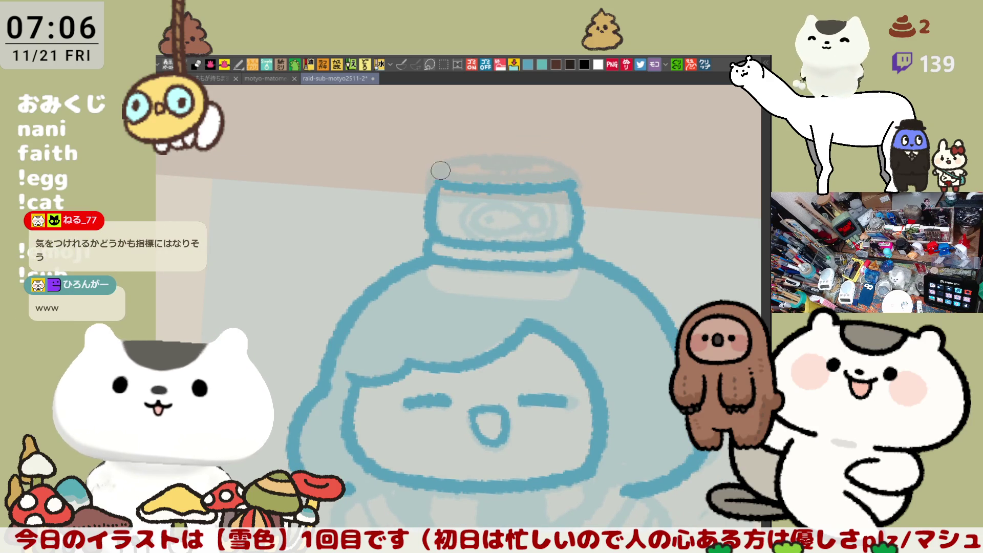
pyautogui.moveTo(438, 160); pyautogui.dragTo(430, 188)
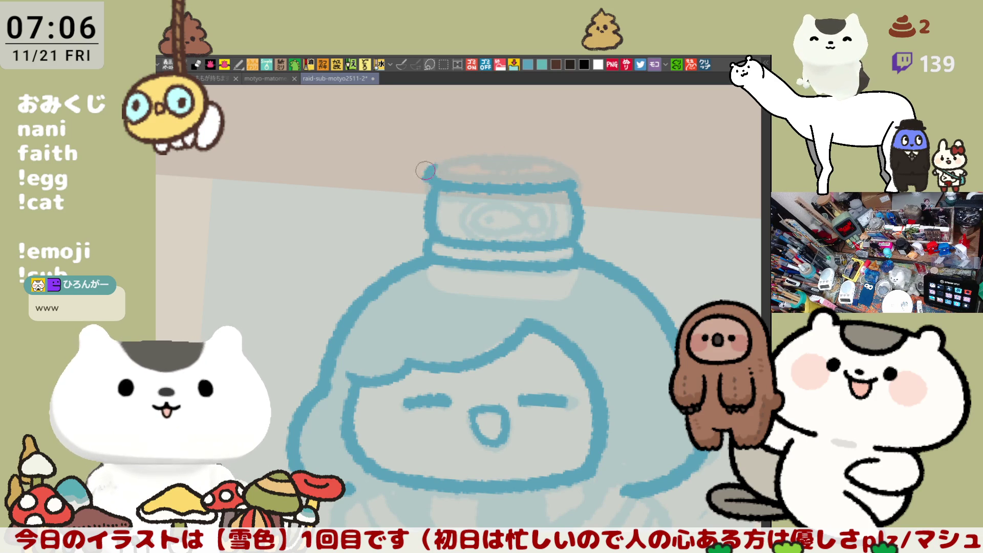
pyautogui.moveTo(430, 175); pyautogui.dragTo(565, 167)
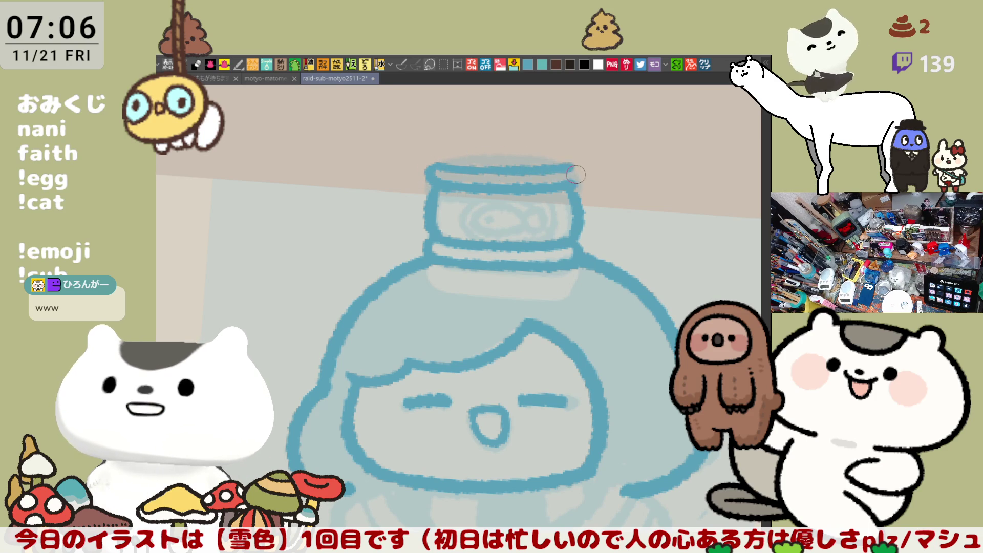
pyautogui.moveTo(484, 157); pyautogui.dragTo(541, 159)
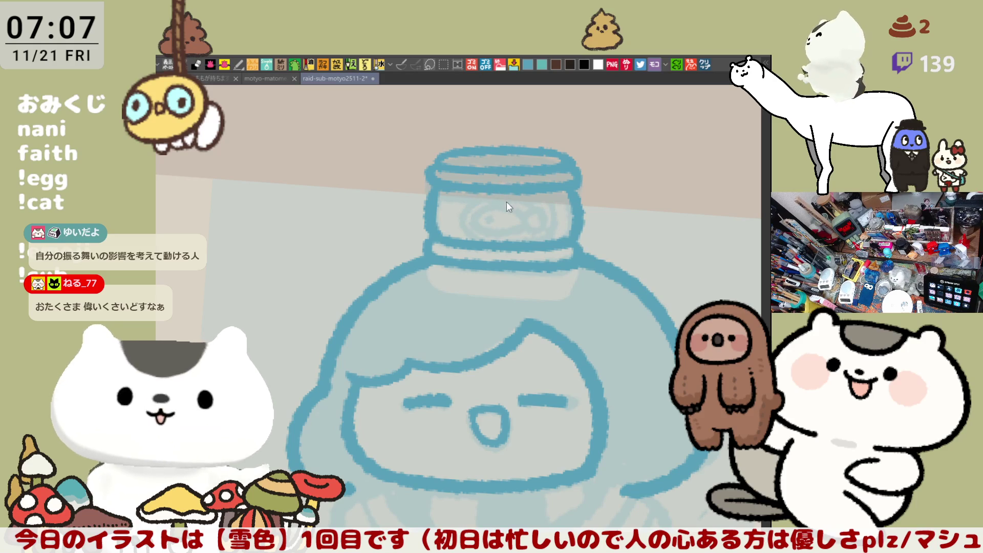
pyautogui.moveTo(463, 214); pyautogui.dragTo(527, 199)
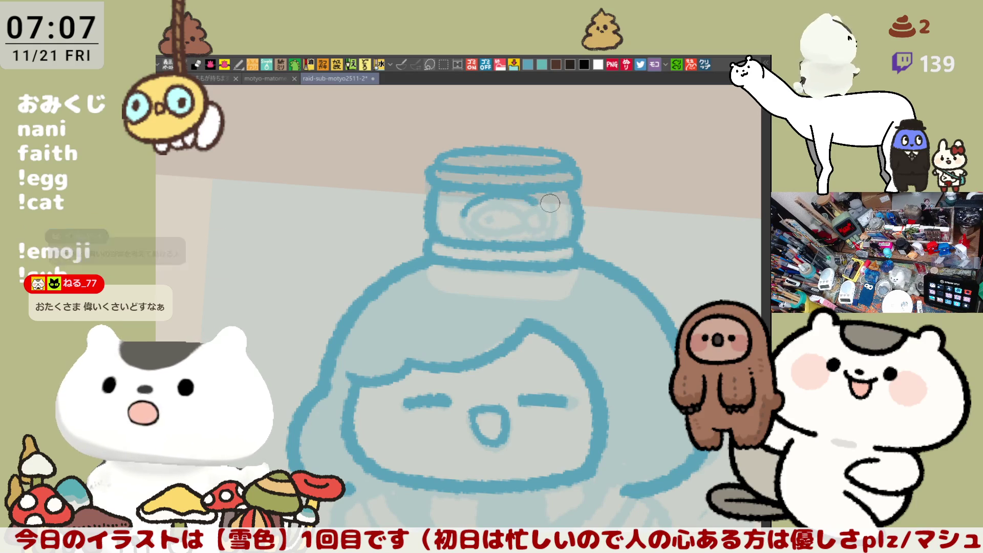
# - Trace the right side and lower curve of the label swirl and firm up its outline
pyautogui.moveTo(540, 203); pyautogui.dragTo(547, 238)
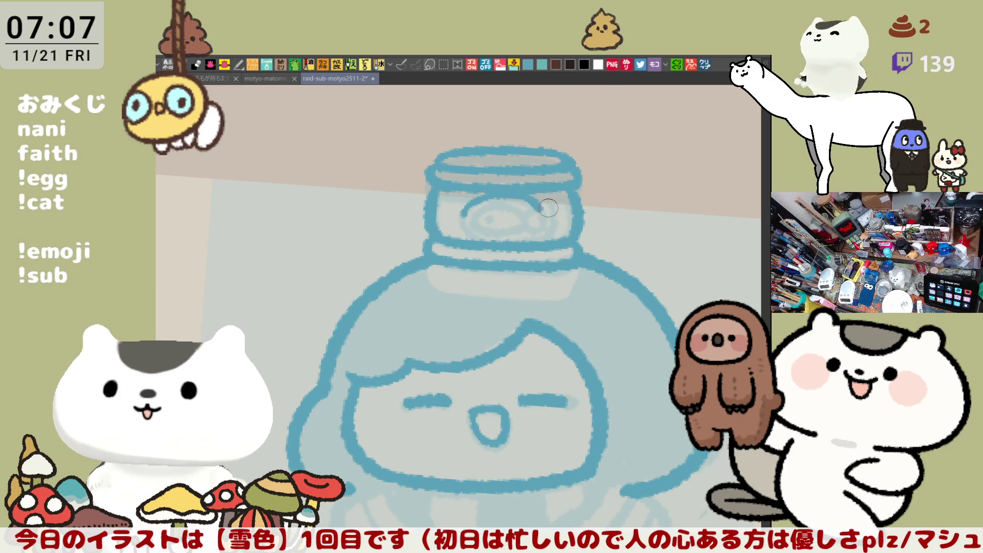
pyautogui.moveTo(538, 206); pyautogui.dragTo(558, 234)
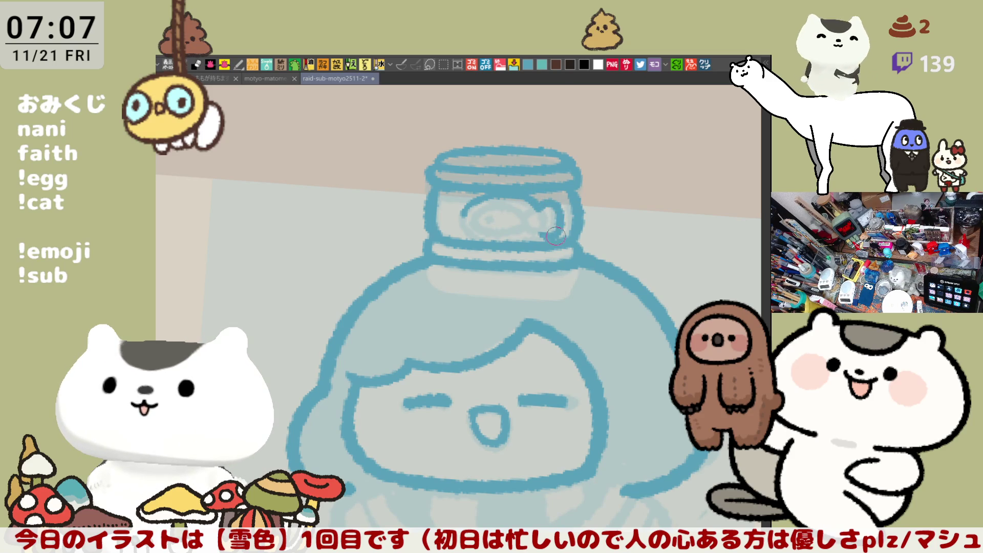
pyautogui.moveTo(462, 214); pyautogui.dragTo(527, 238)
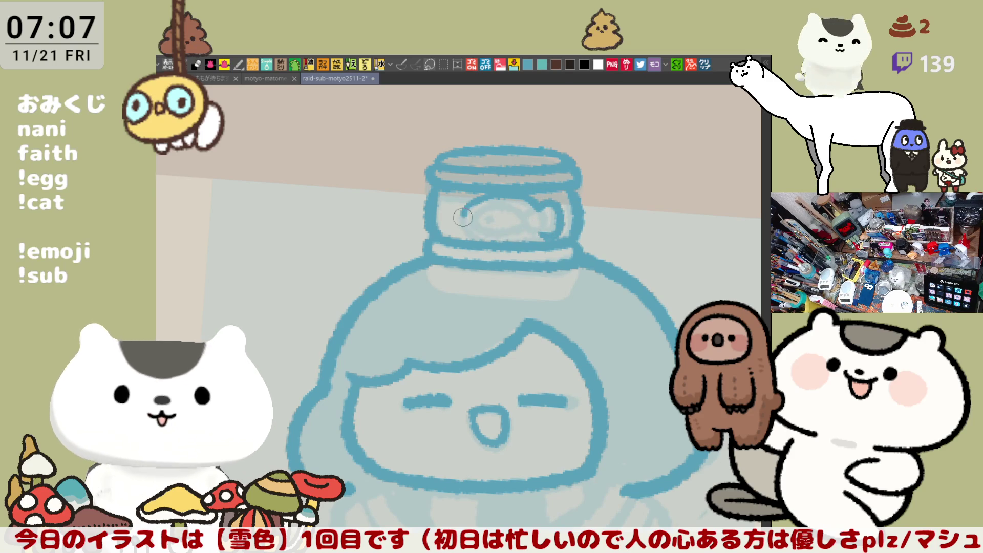
pyautogui.moveTo(478, 217)
pyautogui.mouseDown()
pyautogui.moveTo(536, 219)
pyautogui.moveTo(527, 226)
pyautogui.mouseUp()
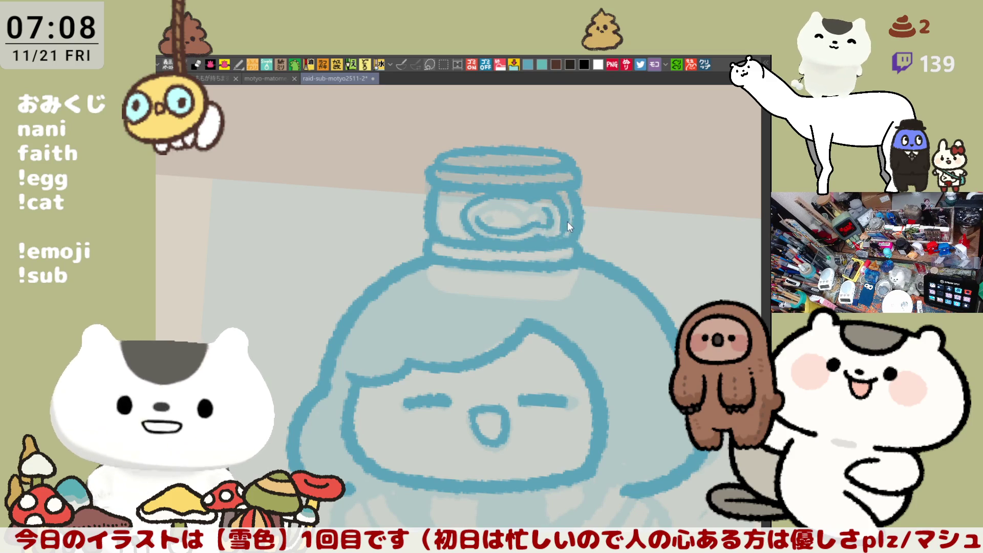
# - Draw the small fish inside the label oval, refine the lid rim's inner edge, and bring the face into view
pyautogui.moveTo(478, 220)
pyautogui.mouseDown()
pyautogui.moveTo(508, 204)
pyautogui.moveTo(497, 206)
pyautogui.moveTo(477, 219)
pyautogui.moveTo(529, 213)
pyautogui.moveTo(540, 198)
pyautogui.mouseUp()
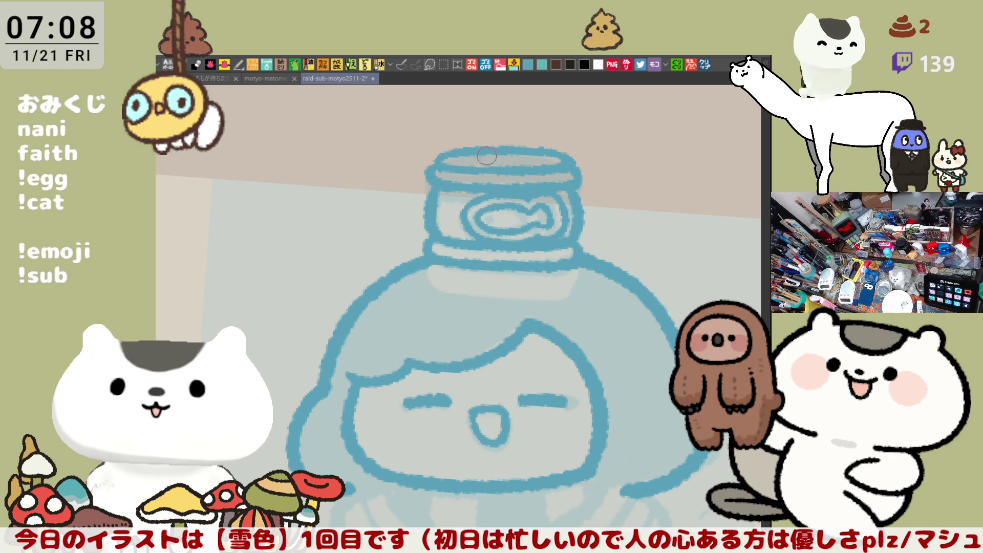
pyautogui.moveTo(479, 153); pyautogui.dragTo(532, 155)
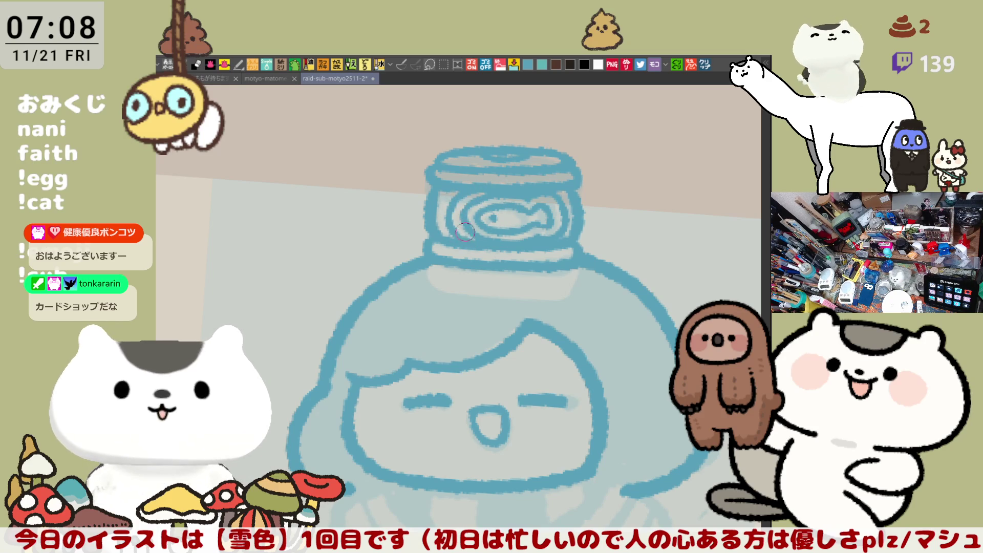
pyautogui.moveTo(538, 369); pyautogui.dragTo(563, 273)
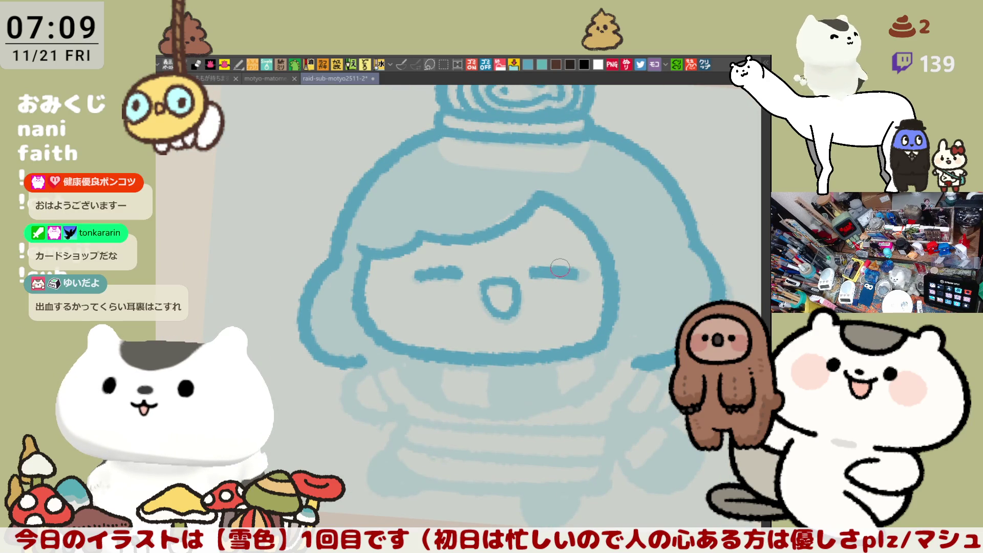
# - Thicken the right eye line and trial the scarf curve under the chin, undoing each attempt
pyautogui.moveTo(554, 273); pyautogui.dragTo(575, 277)
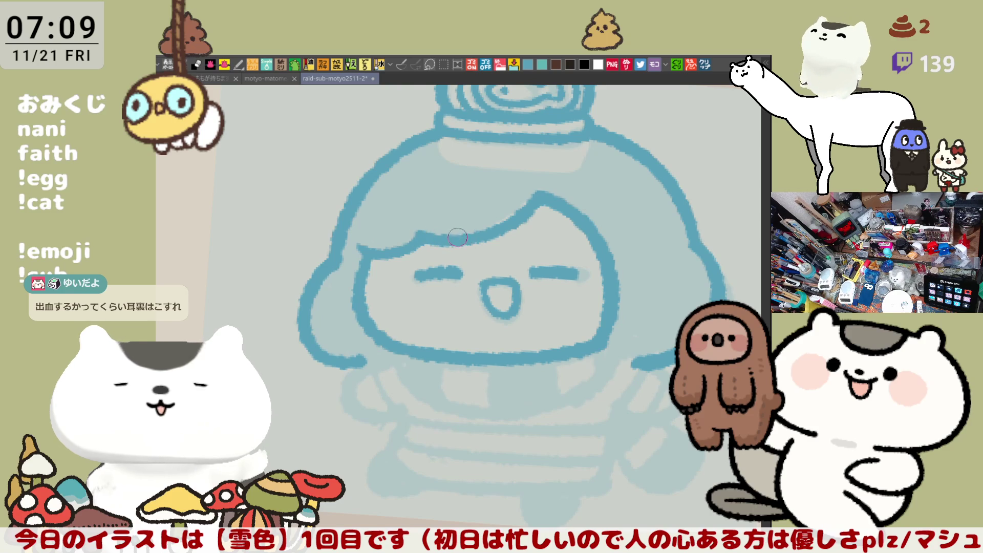
pyautogui.scroll(-2, 552, 224)
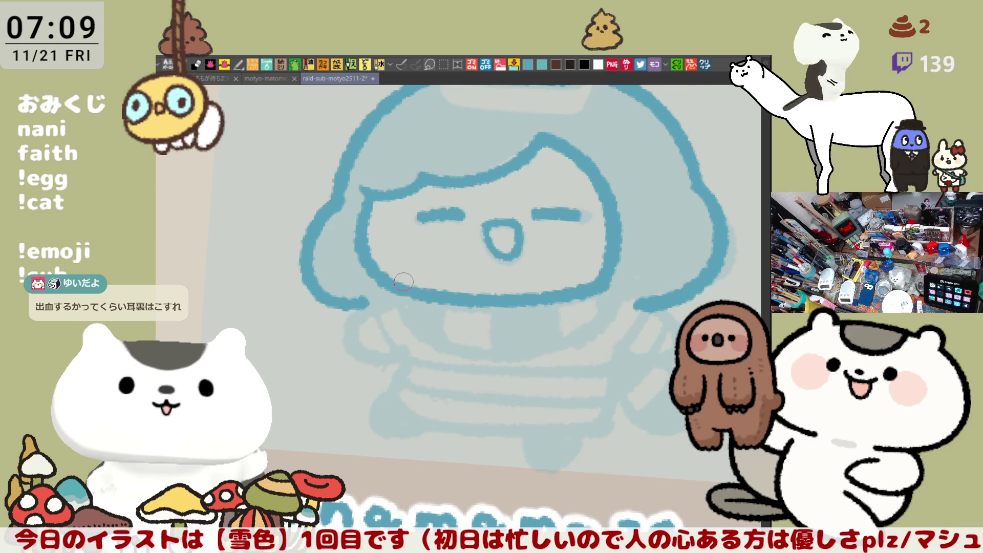
pyautogui.moveTo(399, 296); pyautogui.dragTo(459, 350)
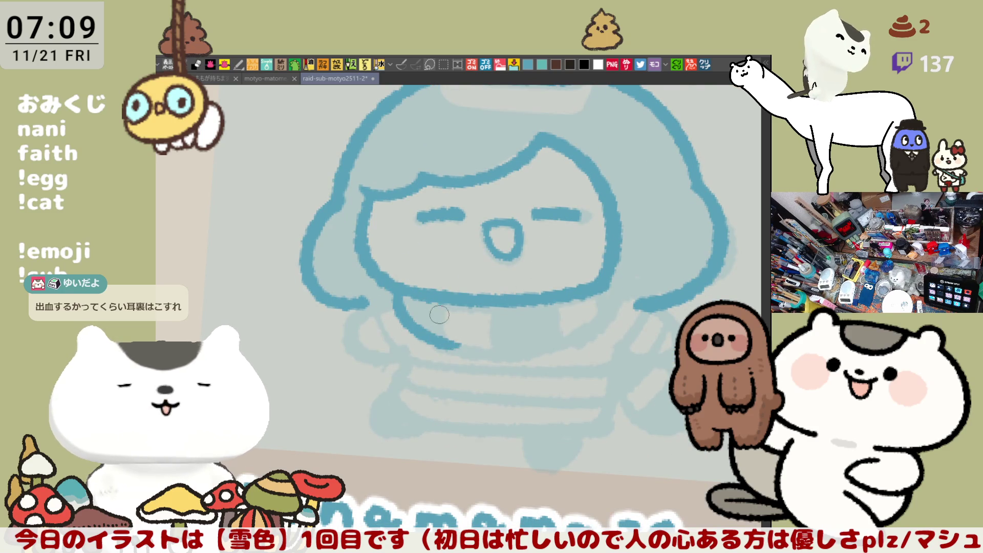
pyautogui.hotkey('ctrl', 'z')
pyautogui.moveTo(400, 296); pyautogui.dragTo(458, 346)
pyautogui.hotkey('ctrl', 'z')
pyautogui.moveTo(399, 298); pyautogui.dragTo(459, 348)
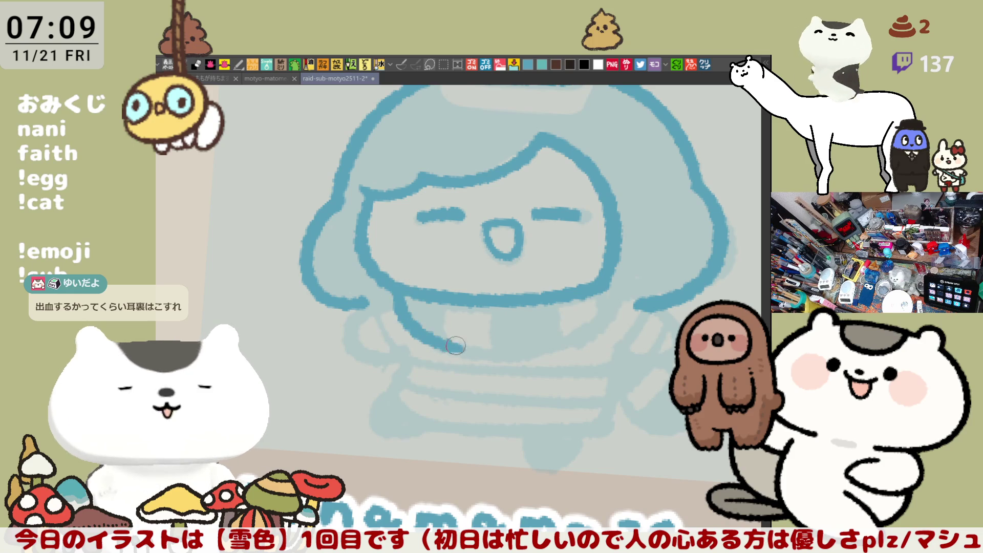
pyautogui.hotkey('ctrl', 'z')
pyautogui.moveTo(400, 298); pyautogui.dragTo(456, 339)
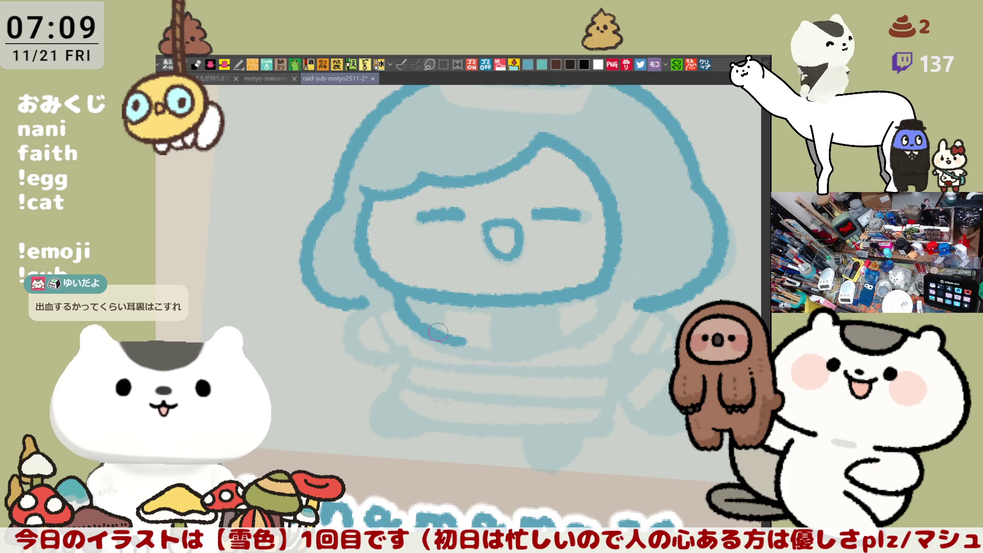
pyautogui.hotkey('ctrl', 'z')
pyautogui.moveTo(400, 298); pyautogui.dragTo(462, 350)
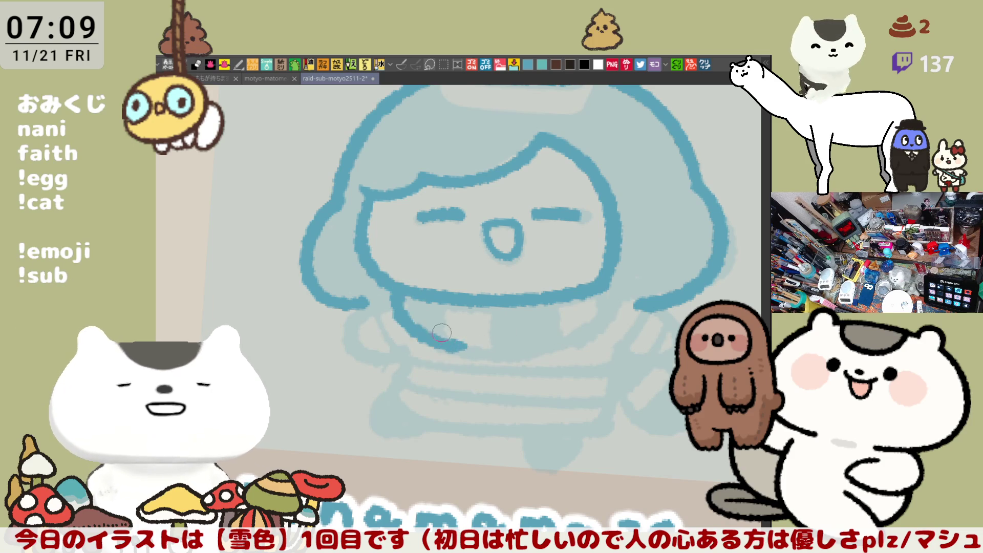
pyautogui.hotkey('ctrl', 'z')
pyautogui.moveTo(395, 292); pyautogui.dragTo(457, 342)
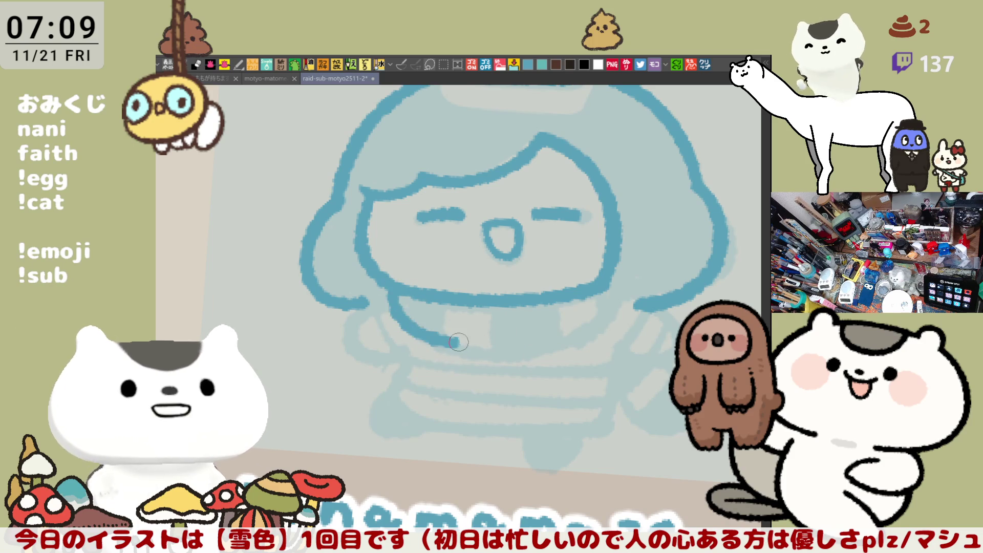
pyautogui.hotkey('ctrl', 'z')
pyautogui.moveTo(396, 288)
pyautogui.mouseDown()
pyautogui.moveTo(434, 342)
pyautogui.moveTo(527, 344)
pyautogui.mouseUp()
pyautogui.hotkey('ctrl', 'z')
pyautogui.moveTo(395, 291); pyautogui.dragTo(465, 344)
pyautogui.hotkey('ctrl', 'z')
# - Settle the scarf line under the chin as a longer stroke extending rightward
pyautogui.moveTo(400, 286)
pyautogui.mouseDown()
pyautogui.moveTo(464, 348)
pyautogui.moveTo(538, 346)
pyautogui.mouseUp()
pyautogui.hotkey('ctrl', 'z')
pyautogui.moveTo(430, 334)
pyautogui.mouseDown()
pyautogui.moveTo(561, 361)
pyautogui.moveTo(461, 340)
pyautogui.moveTo(557, 335)
pyautogui.mouseUp()
pyautogui.hotkey('ctrl', 'z')
pyautogui.hotkey('ctrl', 'z')
pyautogui.moveTo(452, 339); pyautogui.dragTo(555, 349)
pyautogui.hotkey('ctrl', 'z')
pyautogui.moveTo(430, 334); pyautogui.dragTo(576, 334)
pyautogui.hotkey('ctrl', 'z')
# - Draw the left side of the scarf and connect the left hair lobe to the face outline
pyautogui.press('space')
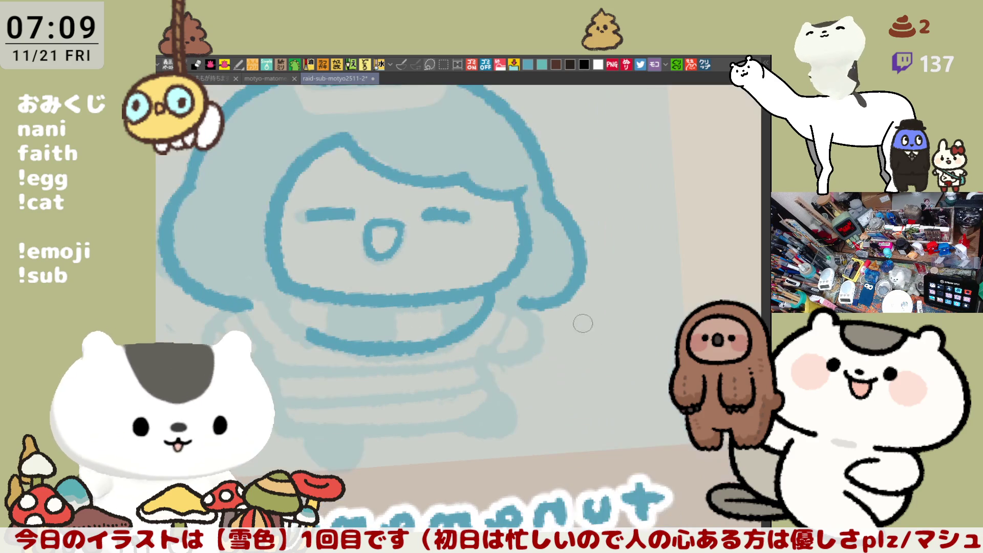
pyautogui.moveTo(280, 286); pyautogui.dragTo(314, 330)
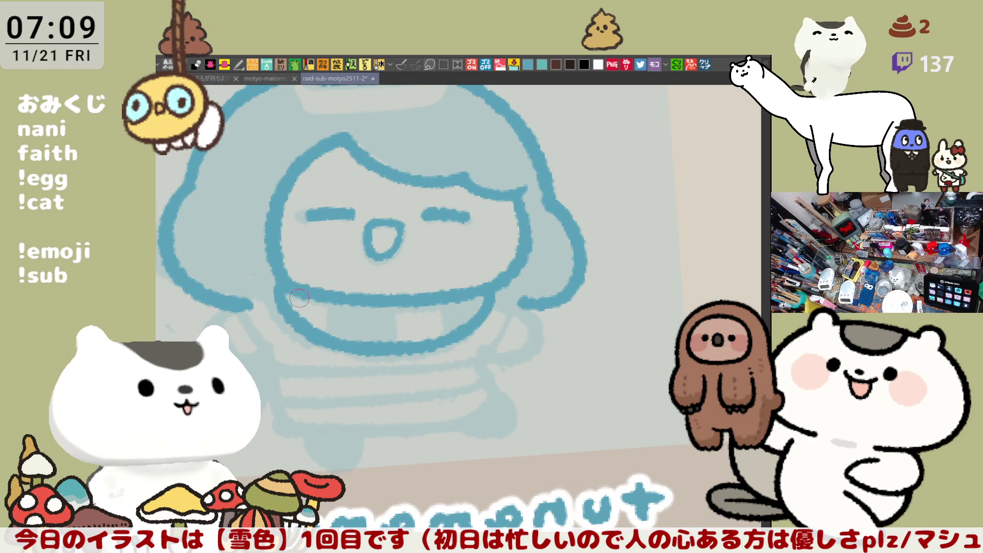
pyautogui.hotkey('ctrl', 'z')
pyautogui.moveTo(278, 287)
pyautogui.mouseDown()
pyautogui.moveTo(324, 336)
pyautogui.moveTo(445, 322)
pyautogui.mouseUp()
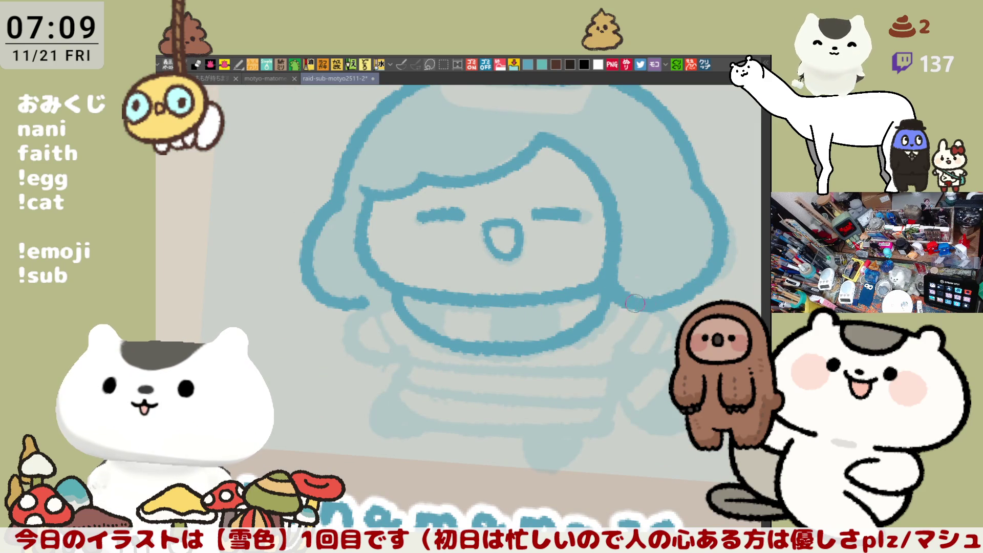
pyautogui.moveTo(354, 307); pyautogui.dragTo(396, 292)
# - Draw the shoulder curve under the left hair lobe and the left side of the body, redoing stray strokes
pyautogui.hotkey('ctrl', 'z')
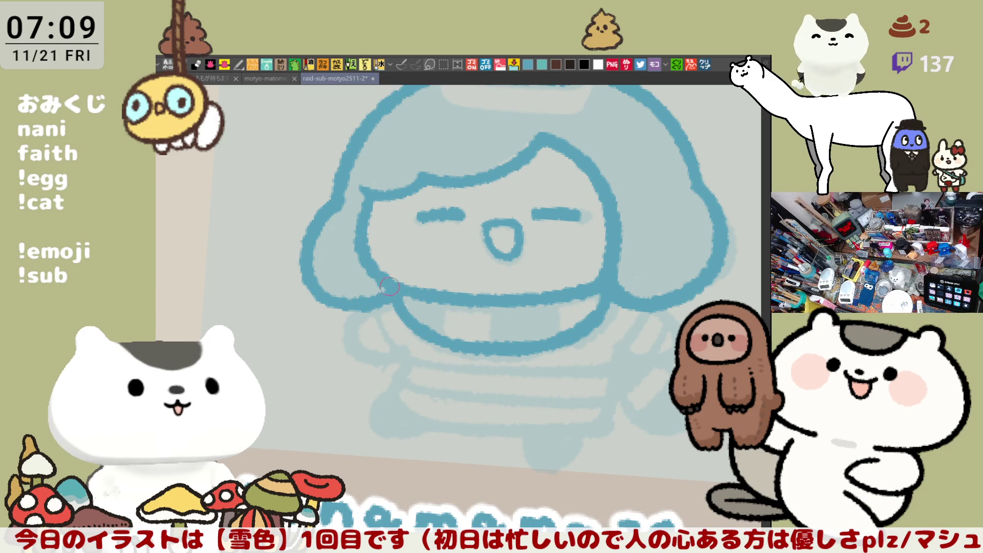
pyautogui.press('space')
pyautogui.moveTo(399, 273); pyautogui.dragTo(442, 315)
pyautogui.hotkey('ctrl', 'z')
pyautogui.moveTo(399, 272); pyautogui.dragTo(449, 316)
pyautogui.hotkey('ctrl', 'z')
pyautogui.moveTo(403, 270); pyautogui.dragTo(450, 311)
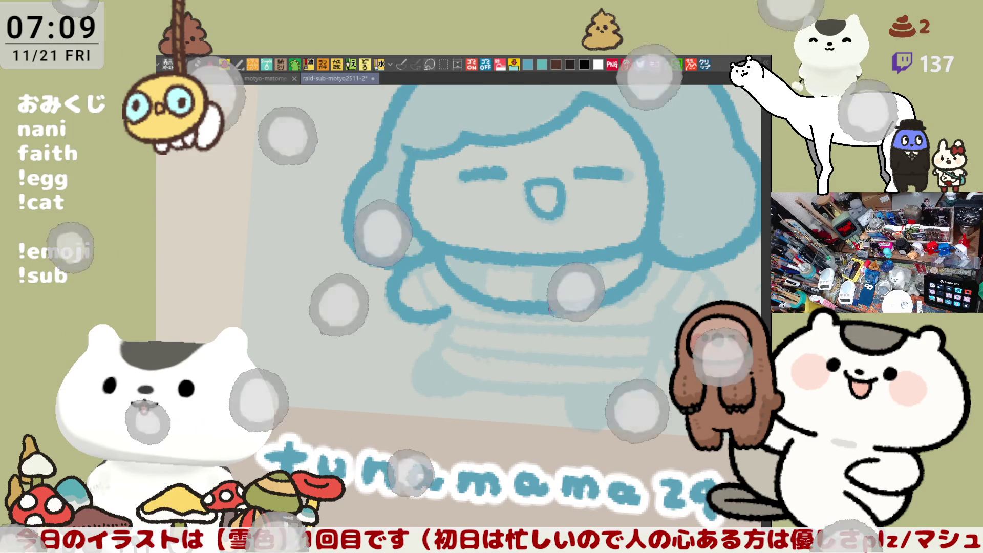
pyautogui.moveTo(419, 273); pyautogui.dragTo(434, 357)
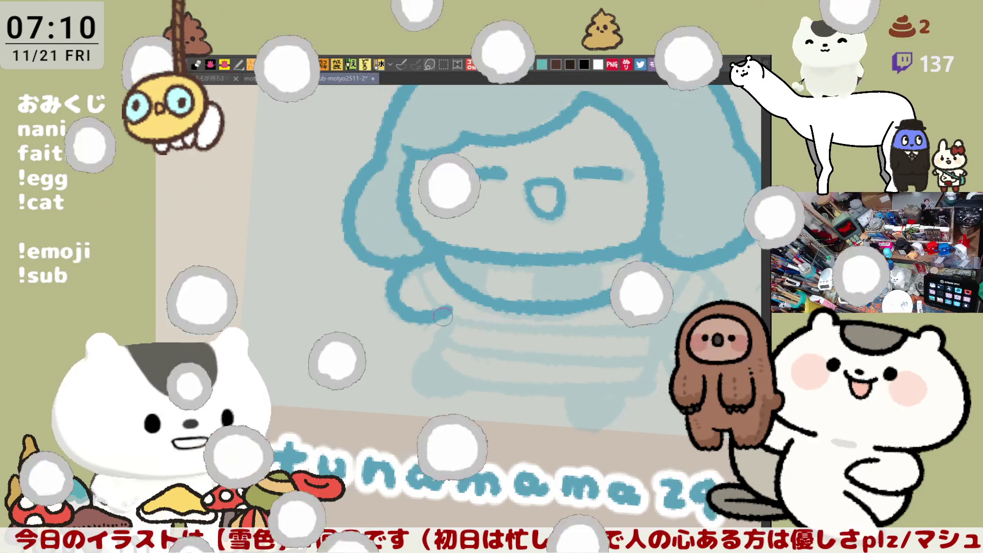
pyautogui.moveTo(437, 308); pyautogui.dragTo(455, 369)
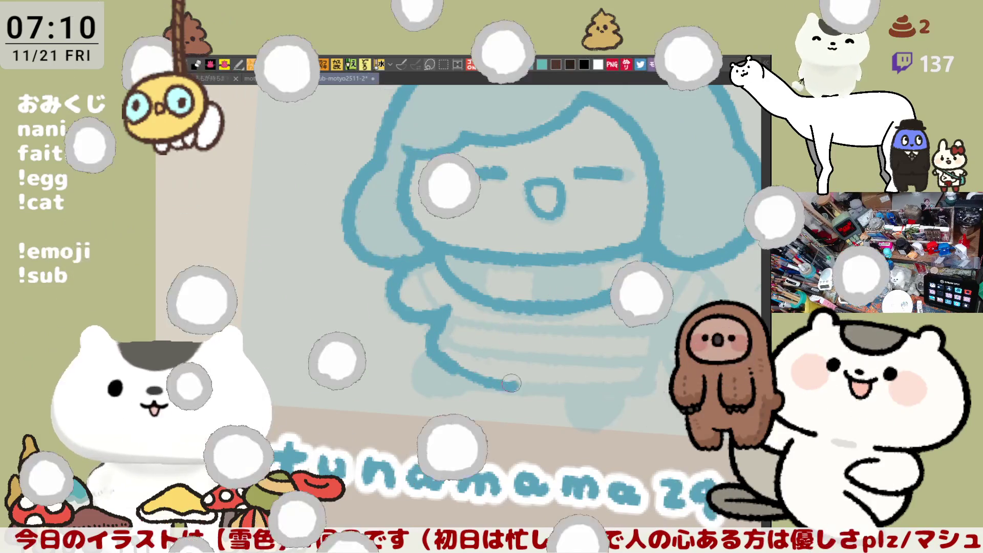
pyautogui.hotkey('ctrl', 'z')
pyautogui.moveTo(444, 311); pyautogui.dragTo(430, 353)
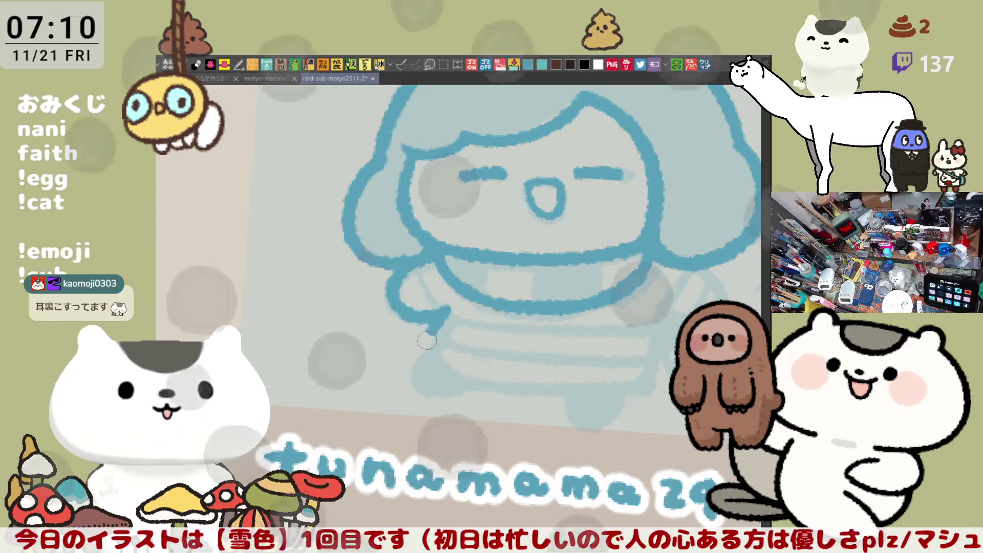
# - Draw the bottom hem of the outfit, redrawing its right end until it sits right
pyautogui.moveTo(432, 351)
pyautogui.mouseDown()
pyautogui.moveTo(579, 390)
pyautogui.moveTo(650, 382)
pyautogui.mouseUp()
pyautogui.hotkey('ctrl', 'z')
pyautogui.moveTo(583, 389); pyautogui.dragTo(640, 384)
pyautogui.hotkey('ctrl', 'z')
pyautogui.moveTo(576, 388); pyautogui.dragTo(653, 382)
pyautogui.hotkey('ctrl', 'z')
pyautogui.moveTo(580, 390); pyautogui.dragTo(650, 388)
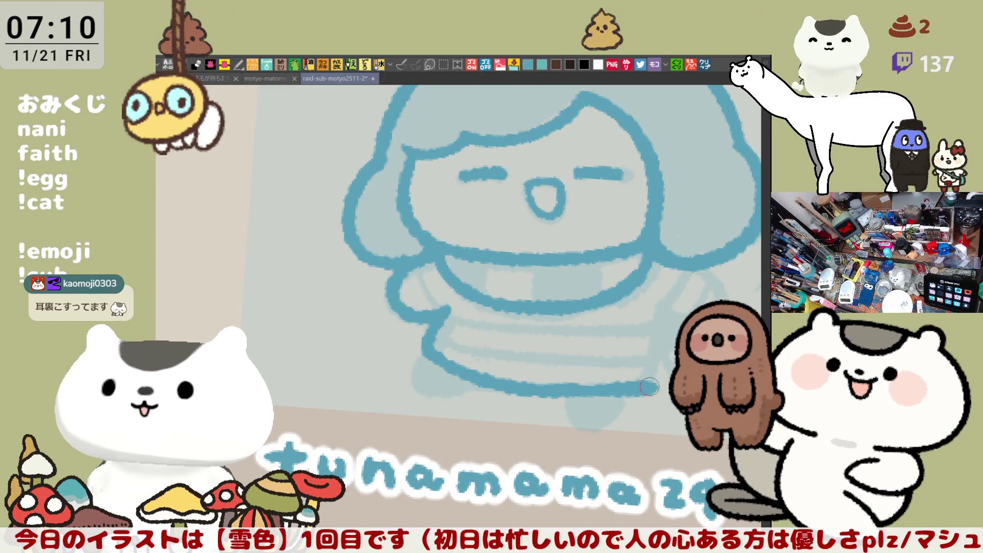
# - Draw both arms below the shoulders with thickened outlines
pyautogui.moveTo(538, 231); pyautogui.dragTo(429, 323)
pyautogui.moveTo(384, 293)
pyautogui.mouseDown()
pyautogui.moveTo(430, 323)
pyautogui.moveTo(584, 307)
pyautogui.mouseUp()
pyautogui.moveTo(475, 229); pyautogui.dragTo(500, 275)
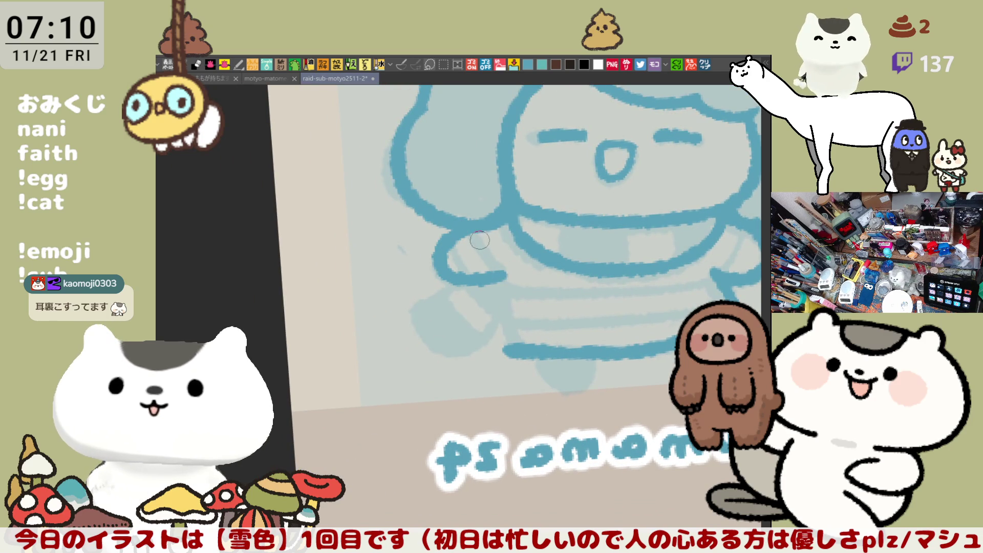
pyautogui.moveTo(470, 223)
pyautogui.mouseDown()
pyautogui.moveTo(498, 276)
pyautogui.moveTo(513, 350)
pyautogui.moveTo(421, 268)
pyautogui.mouseUp()
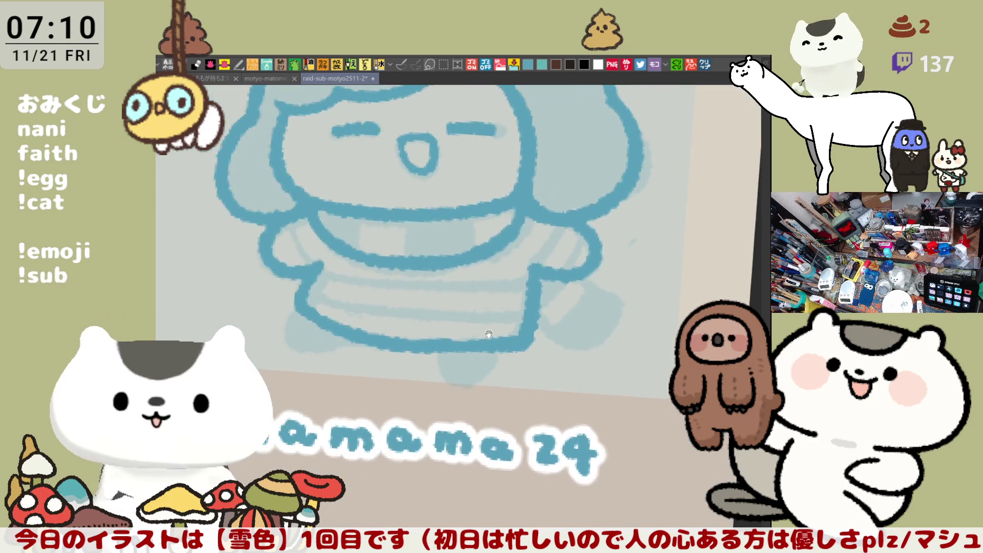
pyautogui.moveTo(371, 227)
pyautogui.mouseDown()
pyautogui.moveTo(396, 278)
pyautogui.moveTo(379, 313)
pyautogui.moveTo(427, 331)
pyautogui.mouseUp()
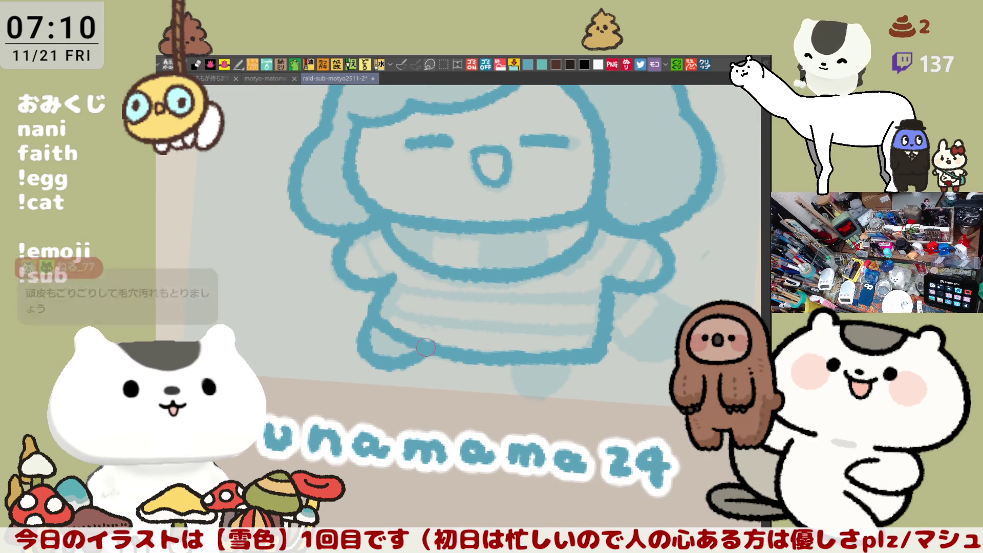
# - Rework the outfit's lower left corner and draw the feet under the hem
pyautogui.moveTo(369, 322); pyautogui.dragTo(431, 361)
pyautogui.moveTo(365, 331)
pyautogui.mouseDown()
pyautogui.moveTo(397, 364)
pyautogui.moveTo(421, 347)
pyautogui.mouseUp()
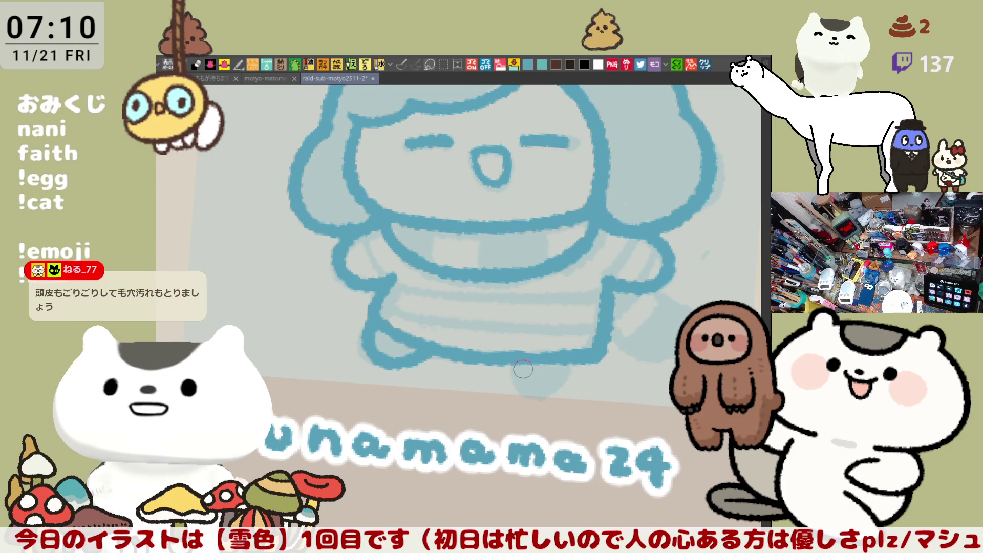
pyautogui.moveTo(530, 389)
pyautogui.mouseDown()
pyautogui.moveTo(568, 370)
pyautogui.moveTo(569, 384)
pyautogui.mouseUp()
pyautogui.scroll(1, 533, 385)
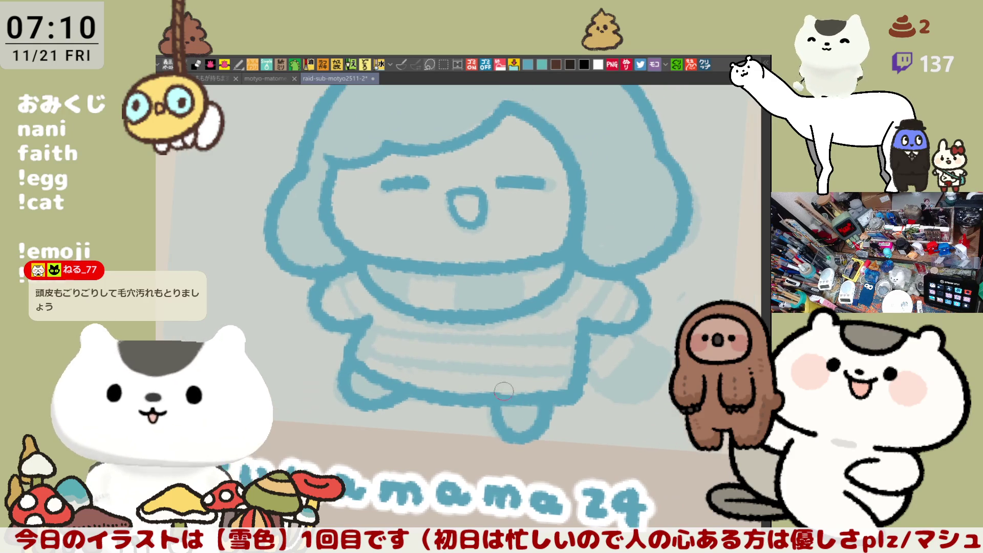
pyautogui.moveTo(492, 403); pyautogui.dragTo(546, 400)
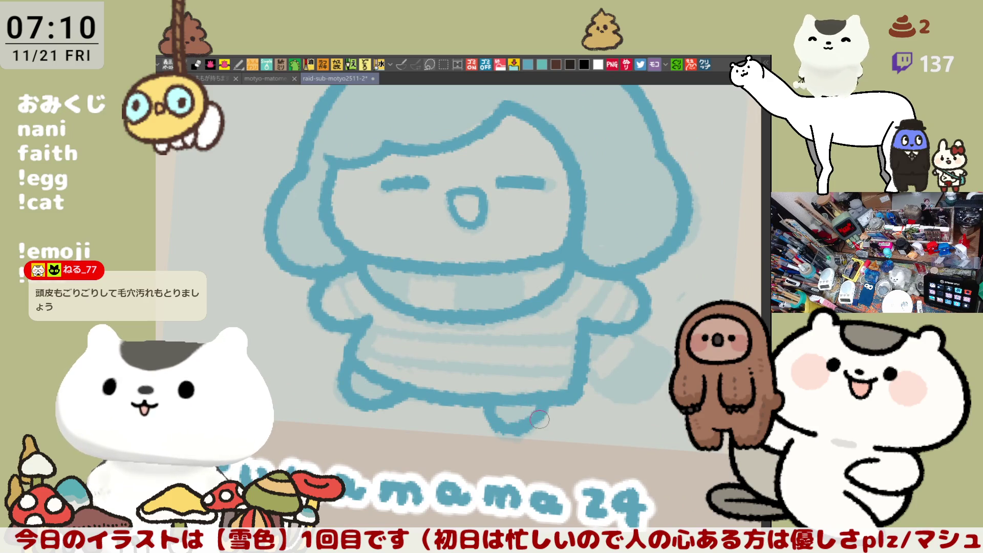
pyautogui.press('space')
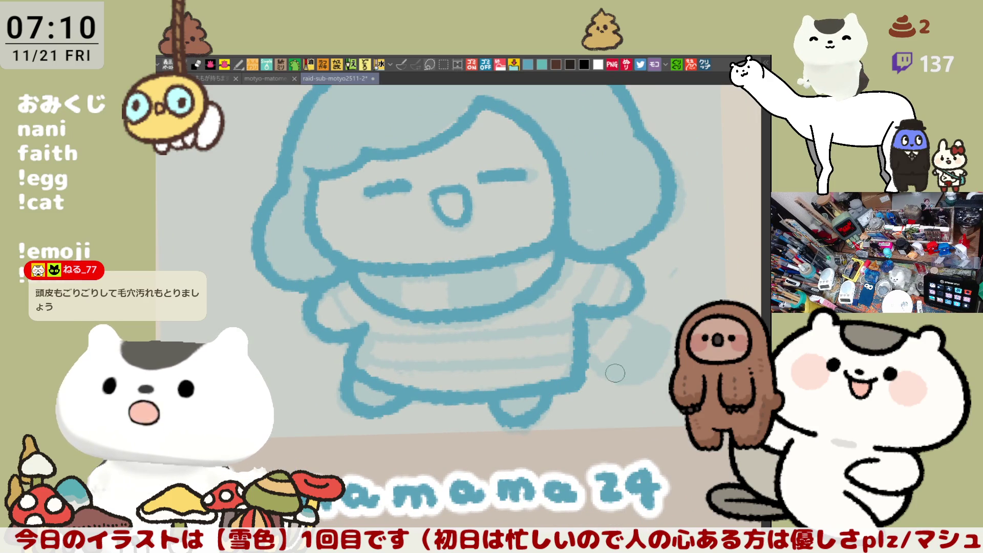
pyautogui.scroll(3, 623, 416)
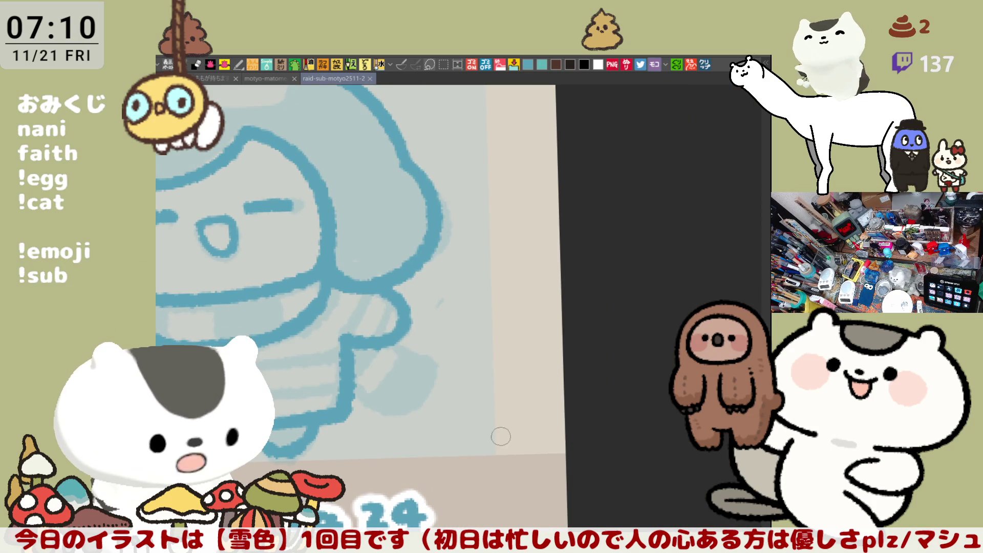
pyautogui.scroll(-3, 505, 435)
pyautogui.scroll(4, 604, 304)
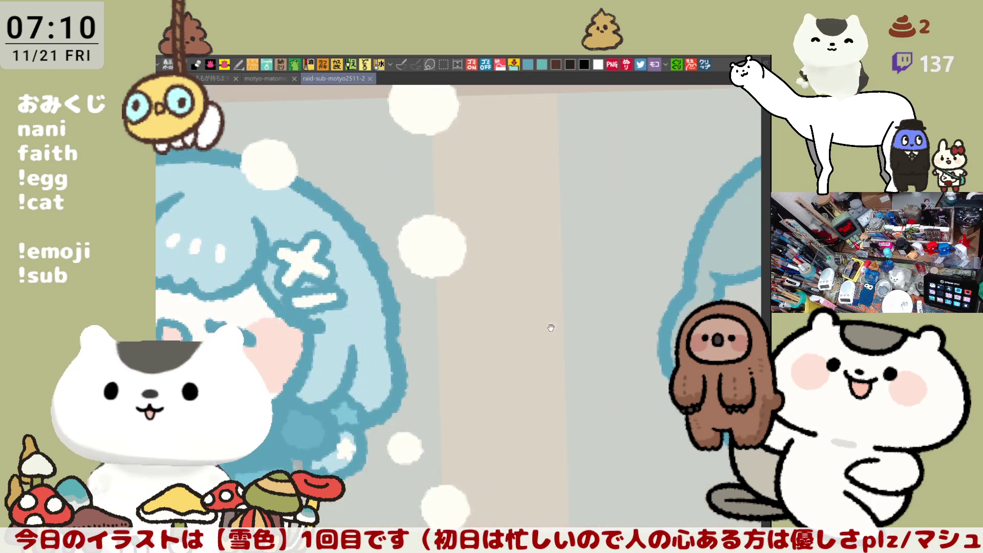
pyautogui.moveTo(605, 304); pyautogui.dragTo(567, 380)
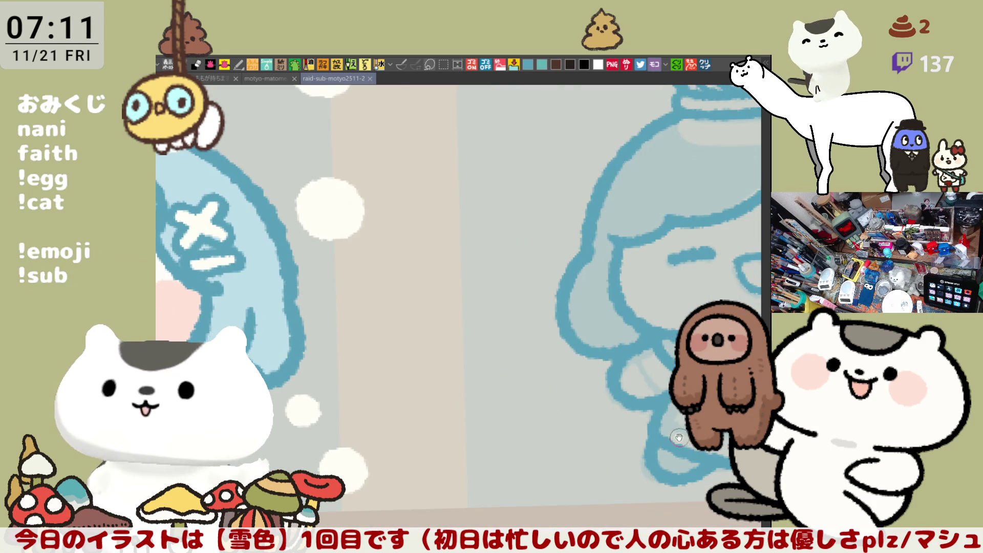
pyautogui.scroll(-4, 677, 437)
pyautogui.scroll(2, 665, 323)
pyautogui.moveTo(666, 346); pyautogui.dragTo(666, 324)
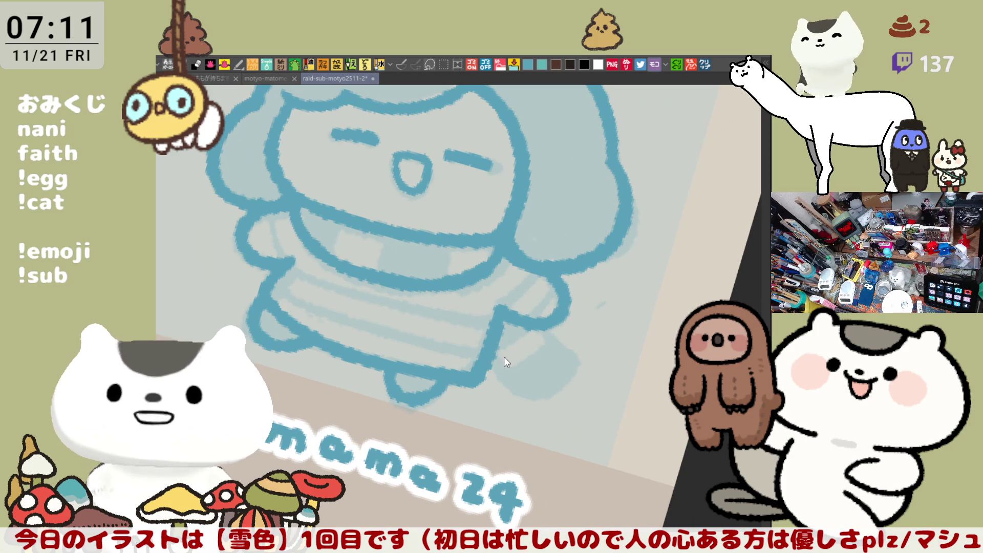
pyautogui.moveTo(490, 358); pyautogui.dragTo(572, 386)
# - Redraw the right foot with a longer curve, rework the right arm lines and add a rib line to the scarf
pyautogui.hotkey('ctrl', 'z')
pyautogui.moveTo(492, 354); pyautogui.dragTo(583, 367)
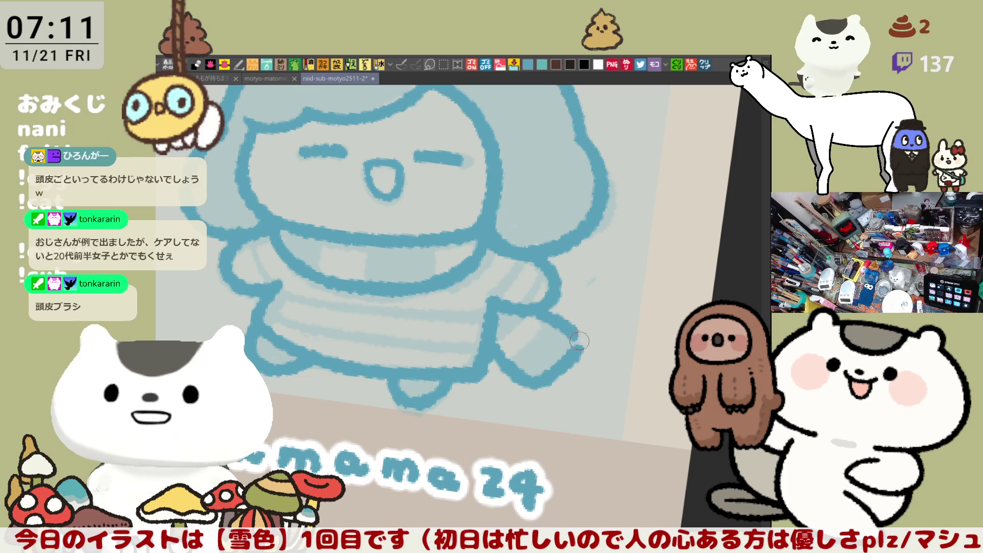
pyautogui.scroll(2, 577, 336)
pyautogui.scroll(1, 576, 336)
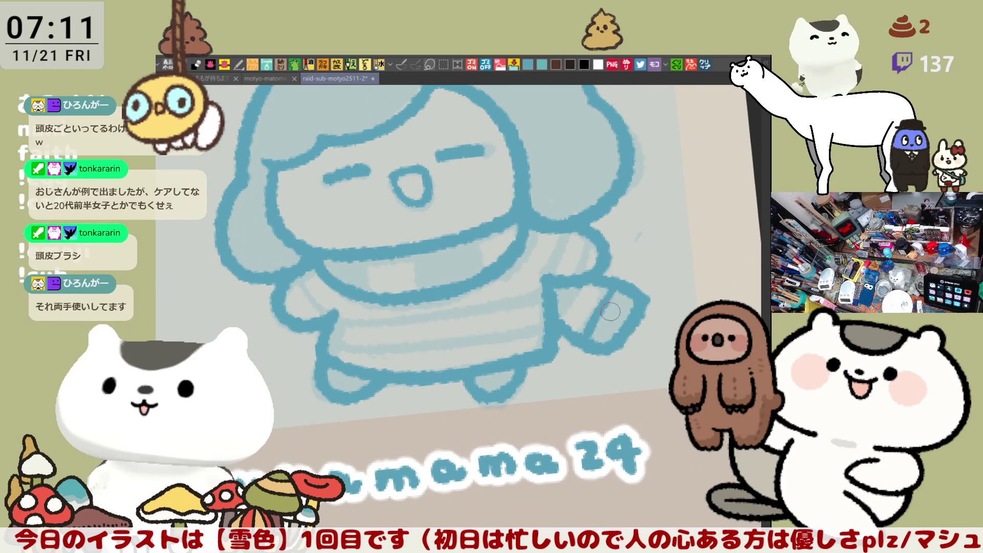
pyautogui.moveTo(616, 312); pyautogui.dragTo(607, 331)
pyautogui.moveTo(599, 292)
pyautogui.mouseDown()
pyautogui.moveTo(615, 323)
pyautogui.moveTo(584, 338)
pyautogui.mouseUp()
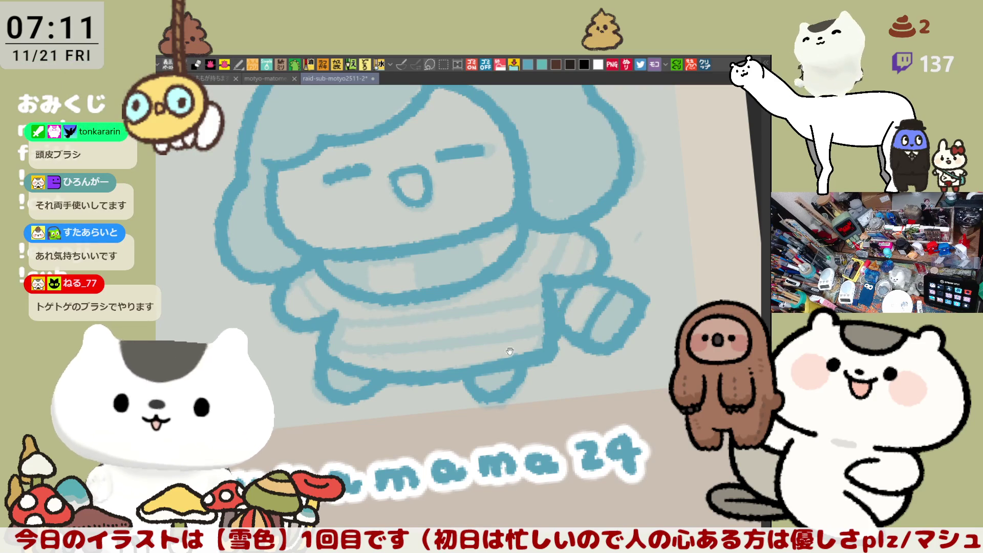
pyautogui.moveTo(515, 343); pyautogui.dragTo(557, 371)
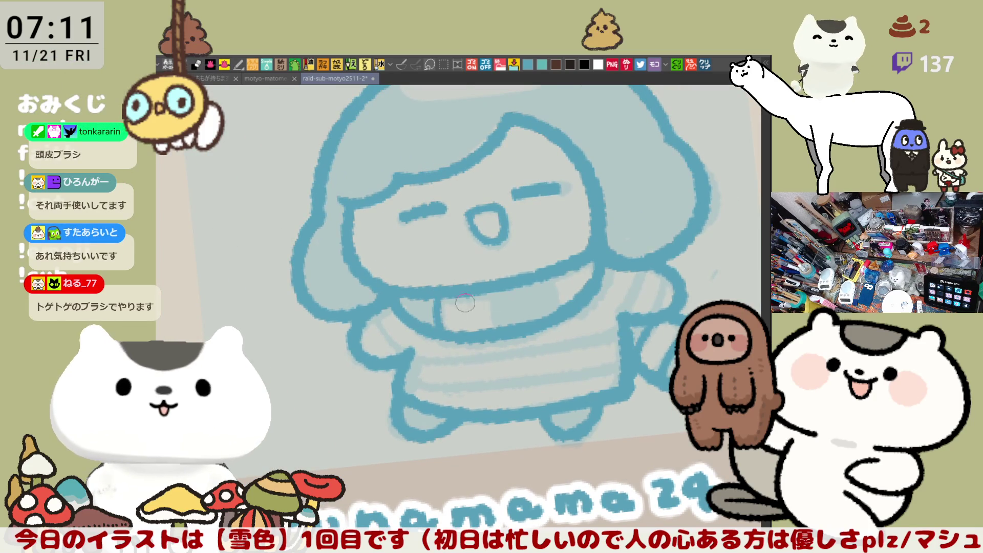
pyautogui.moveTo(492, 292); pyautogui.dragTo(495, 329)
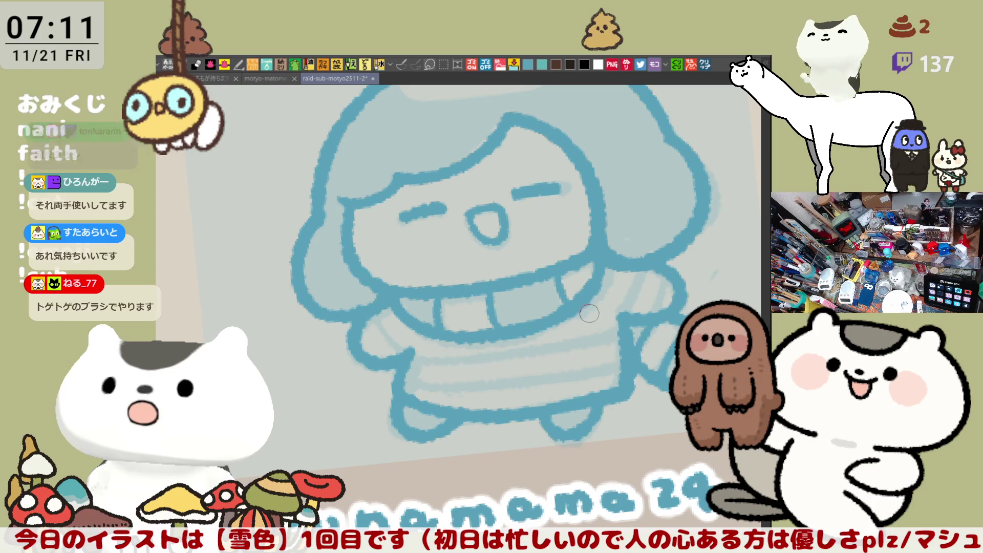
pyautogui.scroll(1, 601, 307)
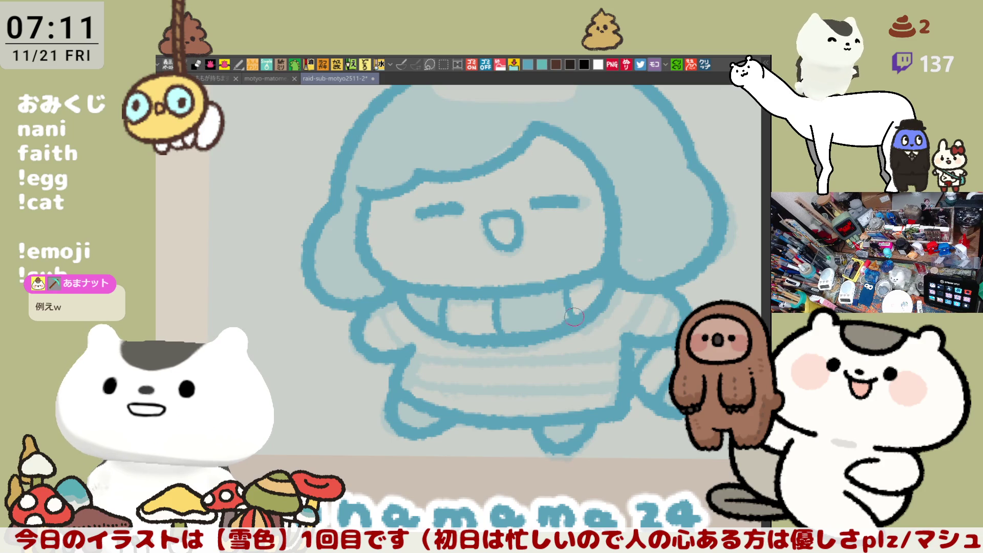
# - Pan the view over the character while ribbing the scarf
pyautogui.moveTo(538, 384)
pyautogui.mouseDown()
pyautogui.moveTo(497, 343)
pyautogui.moveTo(476, 377)
pyautogui.moveTo(539, 354)
pyautogui.mouseUp()
pyautogui.scroll(2, 500, 369)
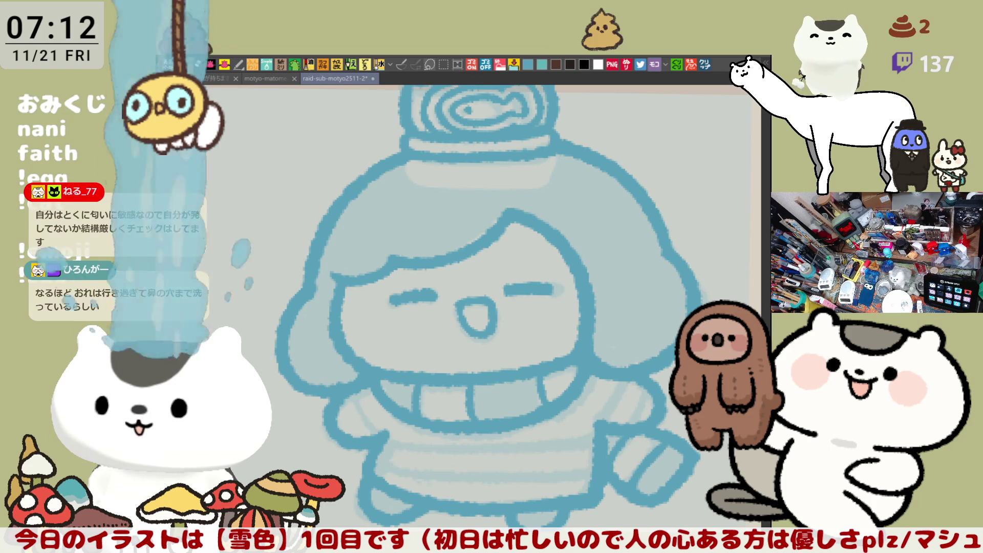
pyautogui.scroll(2, 592, 224)
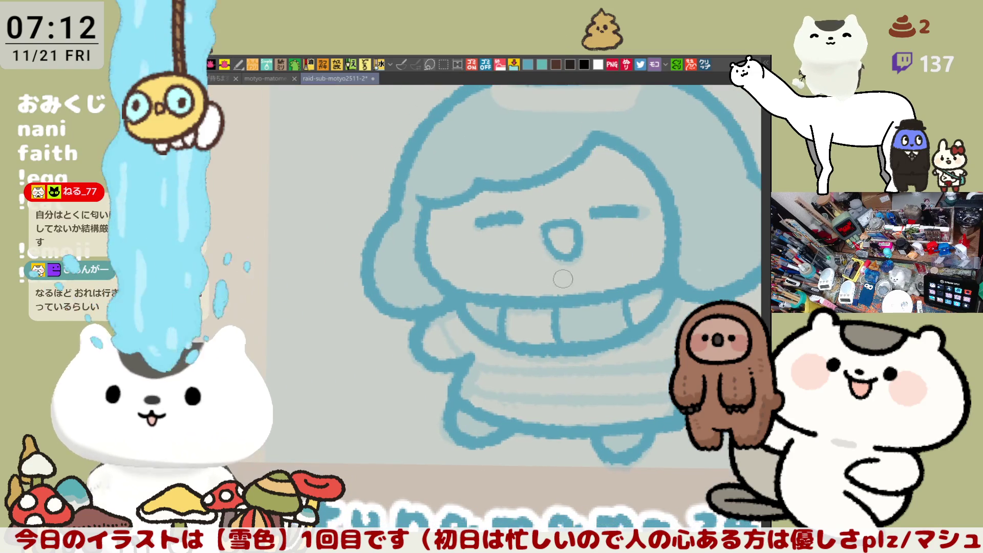
pyautogui.scroll(2, 515, 363)
pyautogui.scroll(-2, 515, 362)
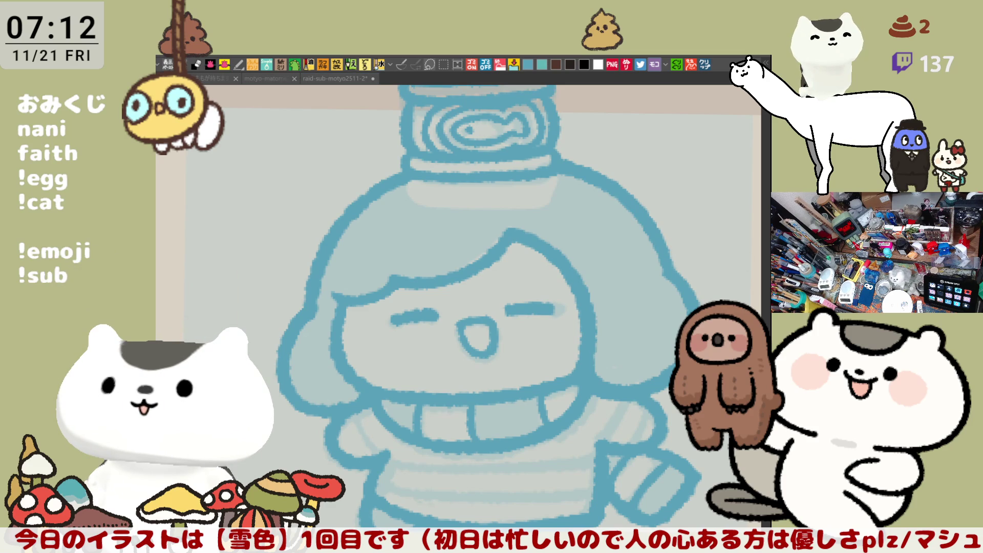
pyautogui.scroll(-5, 492, 307)
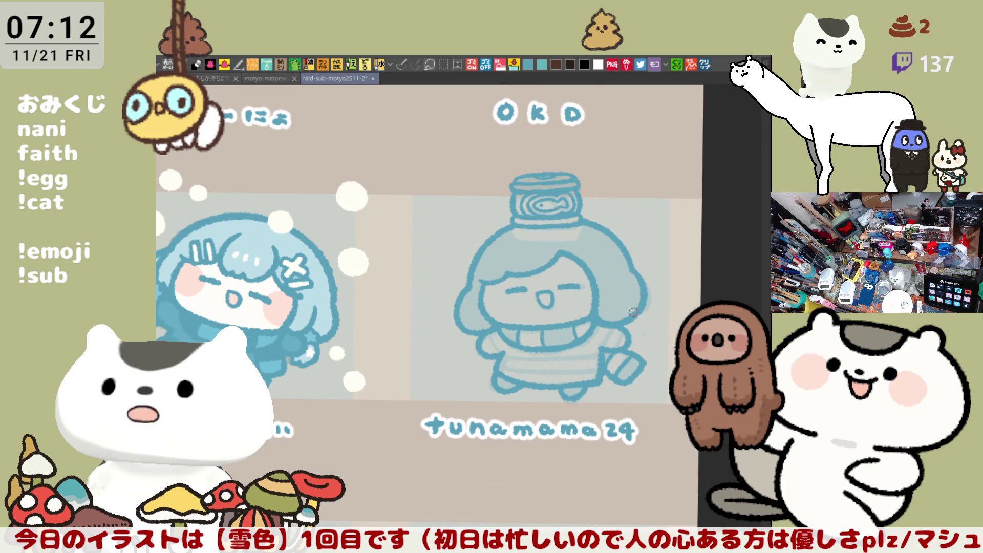
pyautogui.scroll(-4, 629, 309)
pyautogui.scroll(-3, 576, 300)
pyautogui.scroll(3, 542, 261)
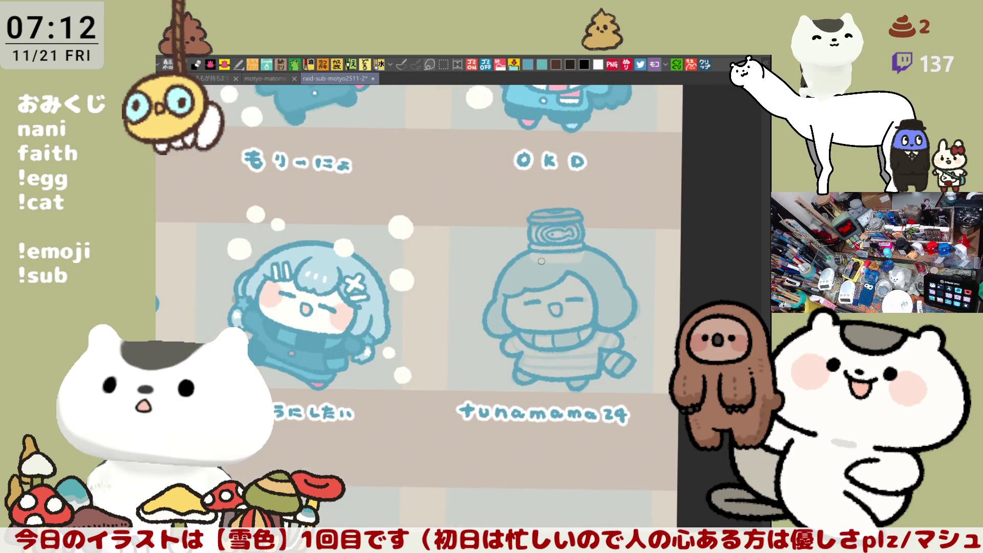
pyautogui.scroll(4, 542, 262)
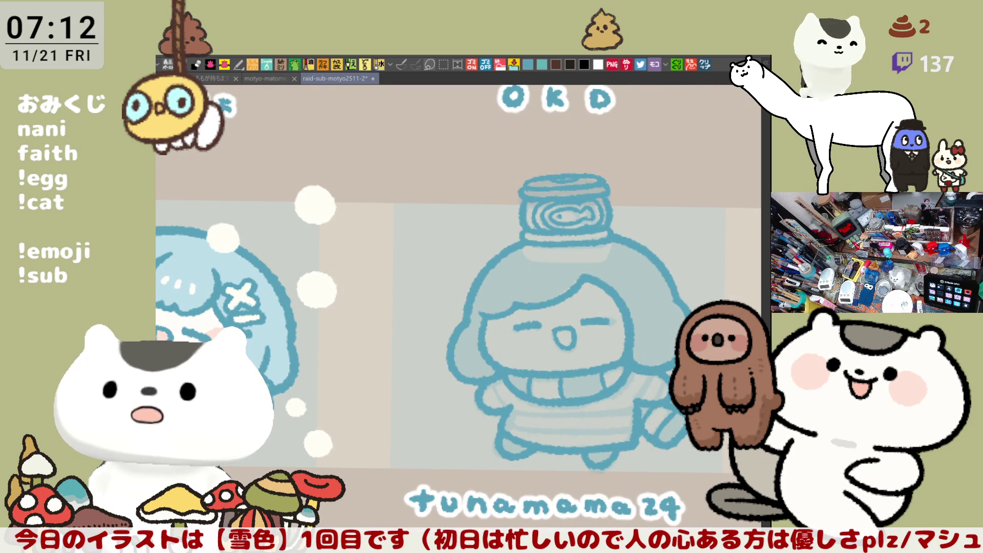
# - Lasso-fill the whole character silhouette with solid blue
pyautogui.press('Tab')
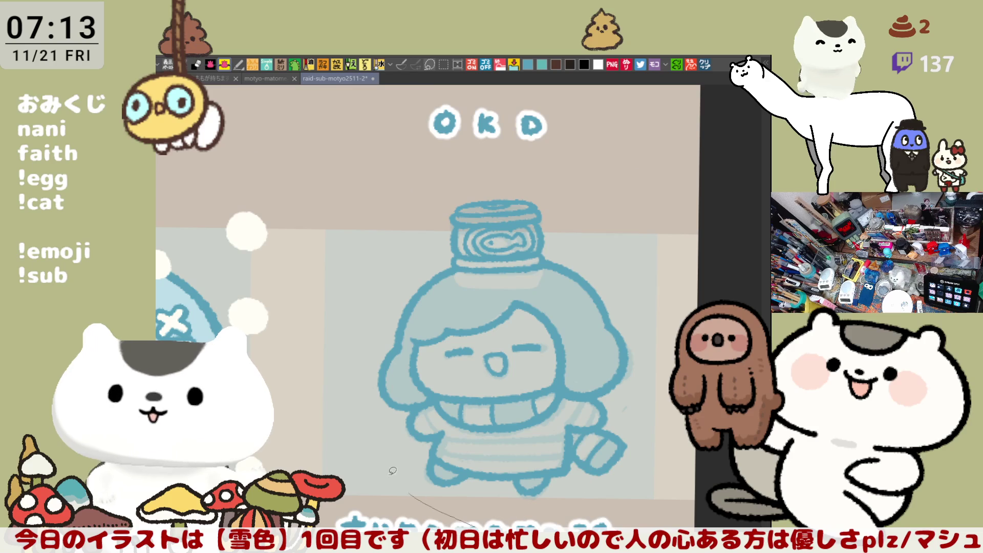
pyautogui.moveTo(421, 496); pyautogui.dragTo(430, 492)
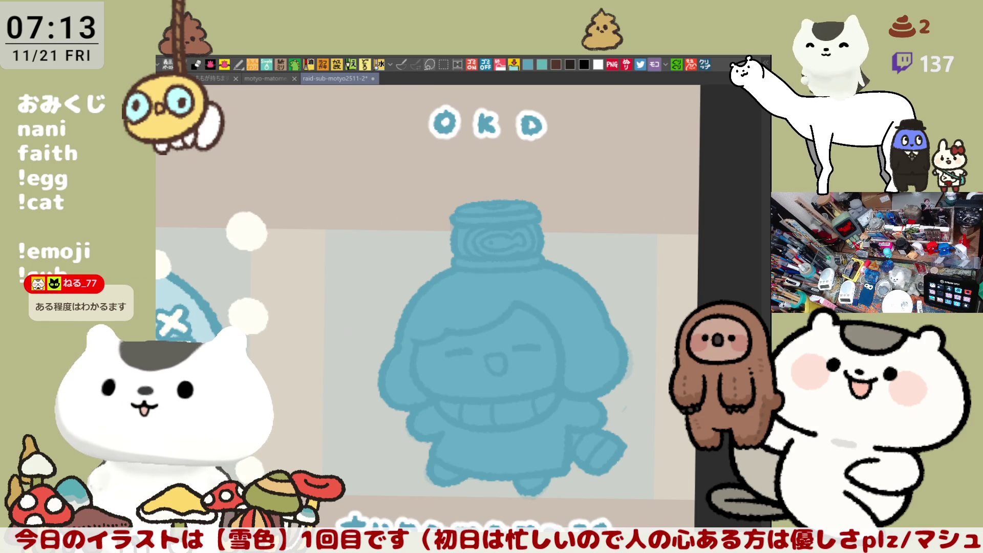
pyautogui.scroll(-2, 546, 366)
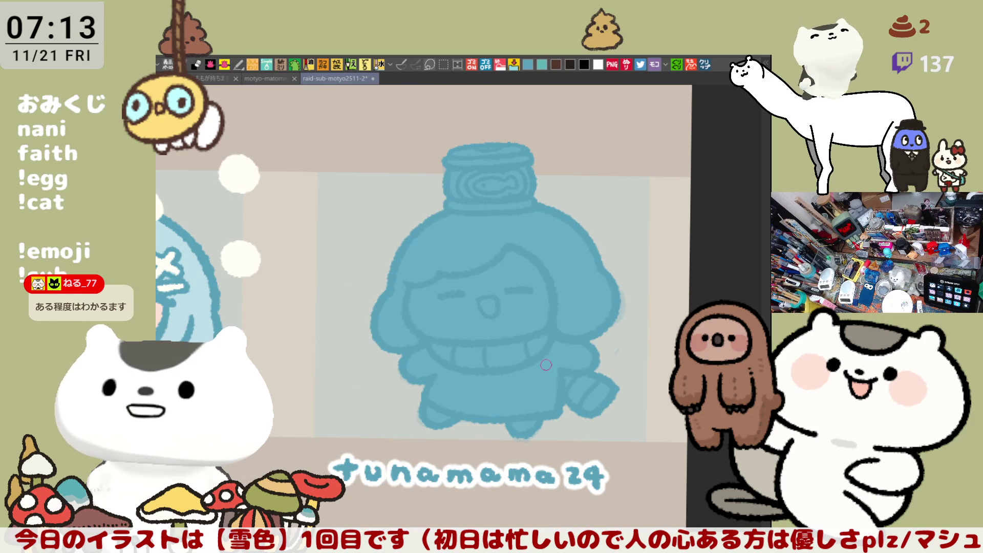
pyautogui.scroll(3, 546, 366)
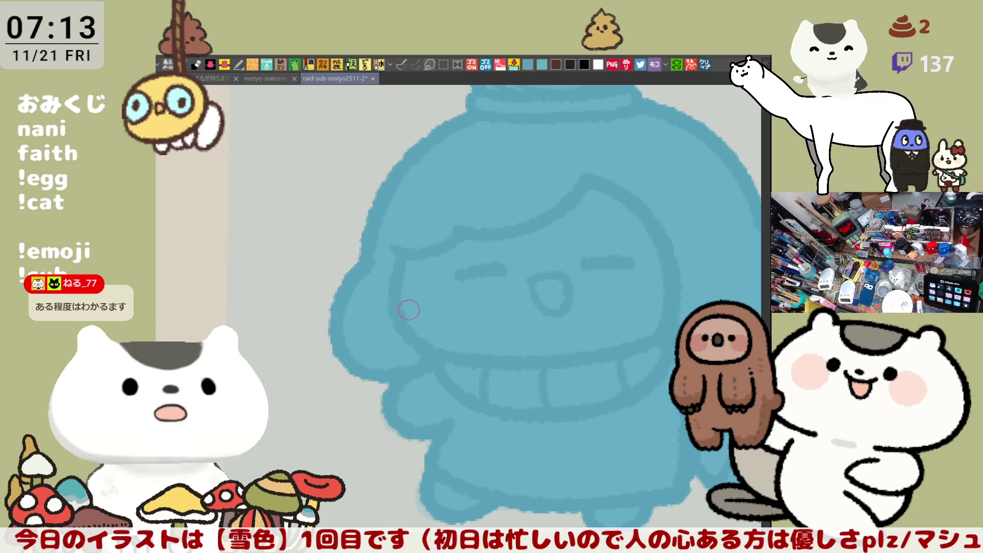
# - Bucket-fill the girl's face and sweater with white
pyautogui.moveTo(409, 308); pyautogui.dragTo(292, 315)
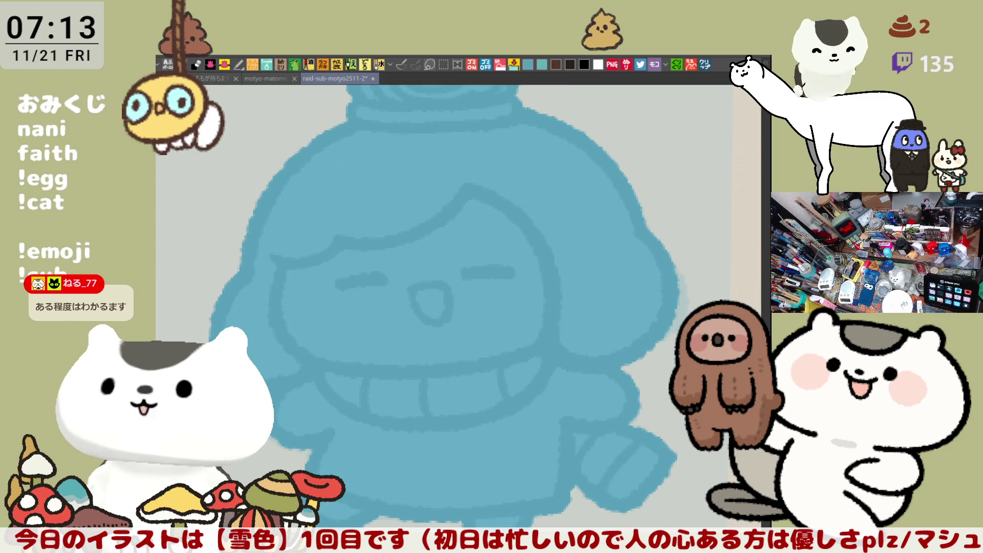
pyautogui.moveTo(430, 307); pyautogui.dragTo(537, 276)
pyautogui.click(553, 241)
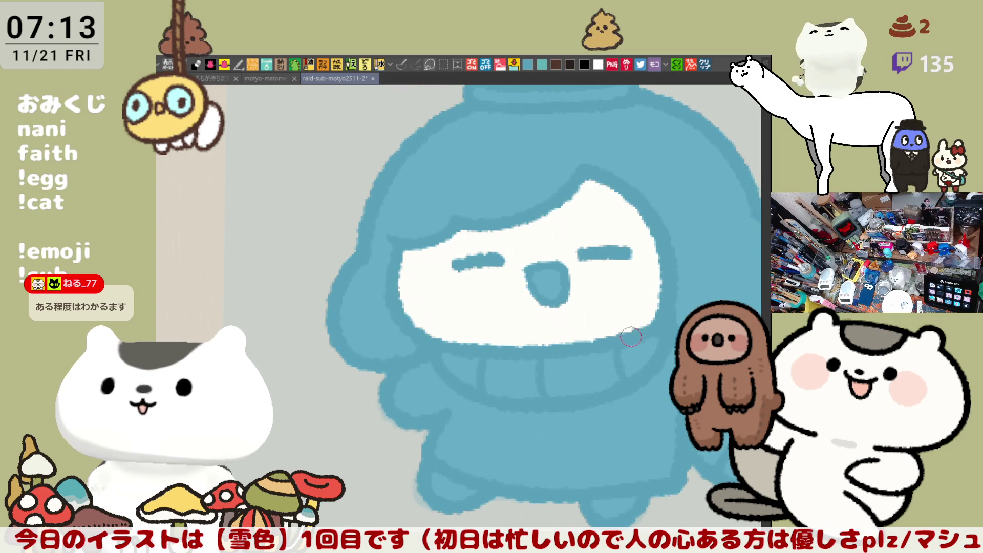
pyautogui.scroll(-2, 631, 342)
pyautogui.scroll(1, 632, 342)
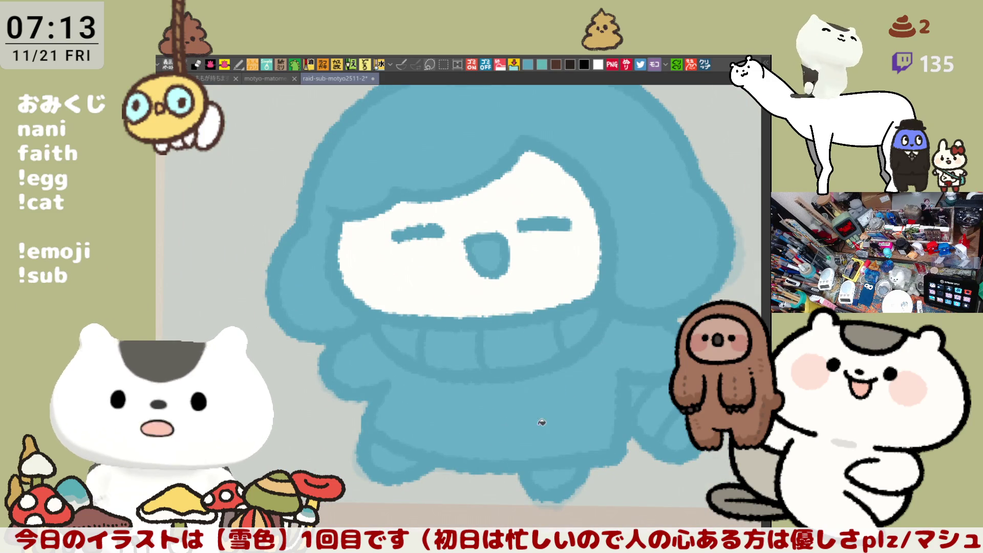
pyautogui.click(603, 410)
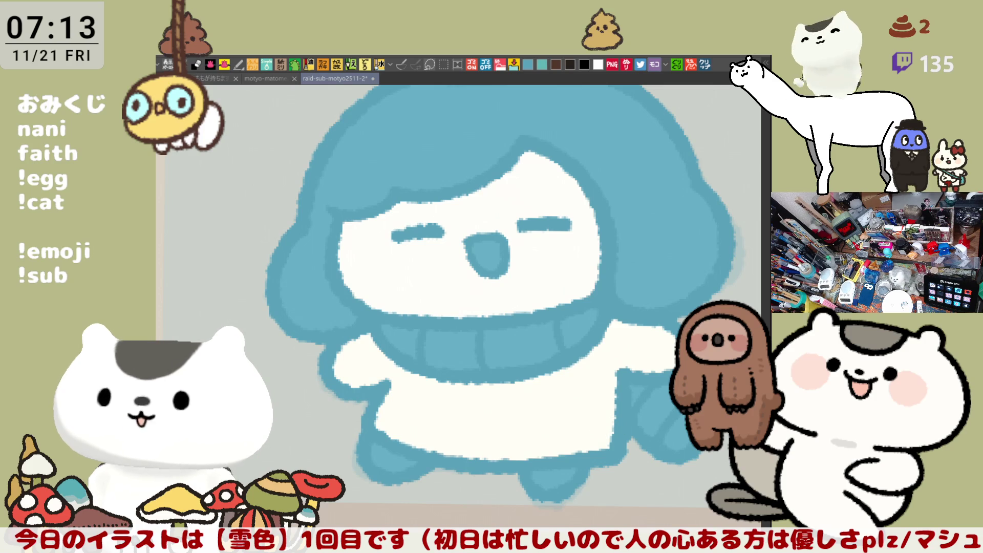
# - Dab two light-blue spots on the girl's hair
pyautogui.moveTo(644, 307)
pyautogui.mouseDown()
pyautogui.moveTo(644, 414)
pyautogui.moveTo(599, 377)
pyautogui.mouseUp()
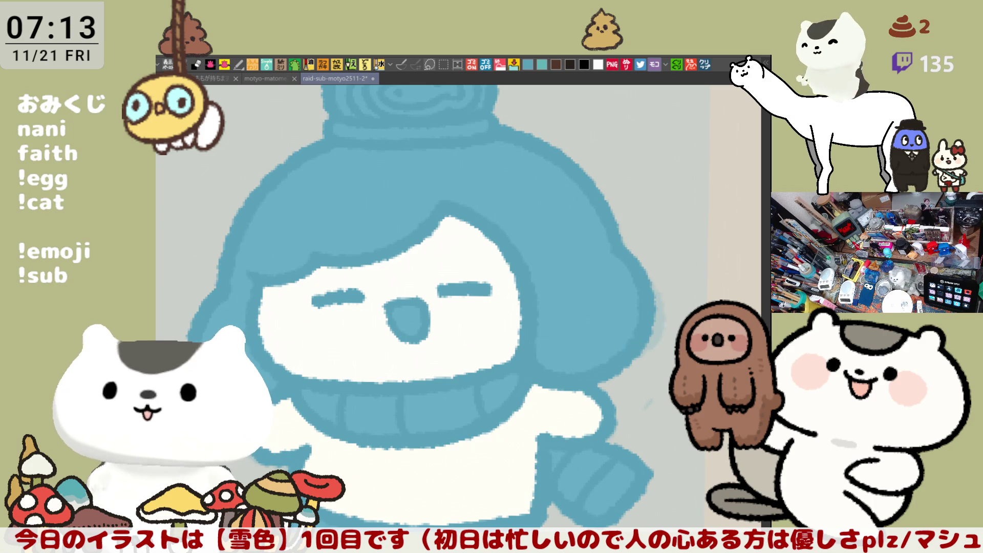
pyautogui.scroll(-2, 628, 326)
pyautogui.scroll(-1, 656, 339)
pyautogui.moveTo(657, 230); pyautogui.dragTo(656, 338)
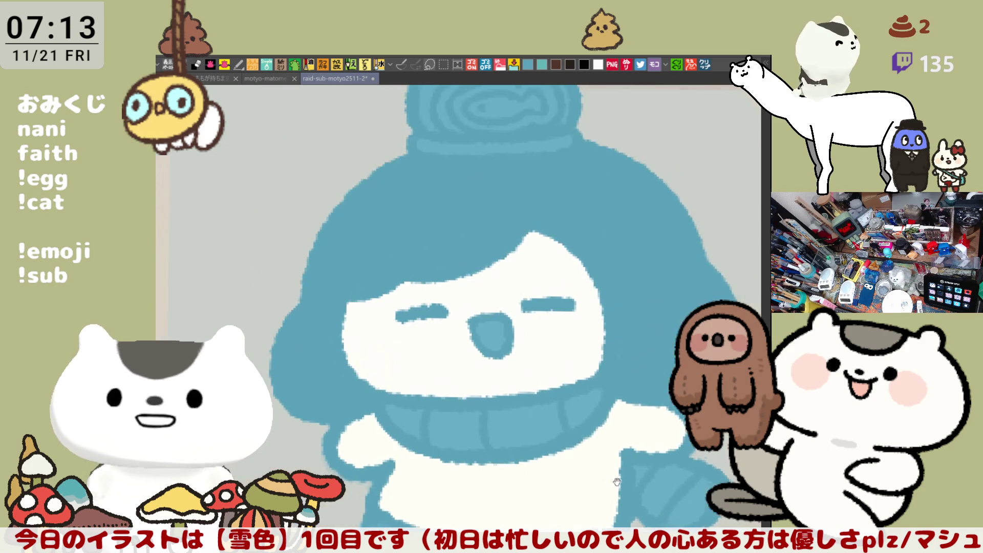
pyautogui.click(377, 230)
pyautogui.click(408, 224)
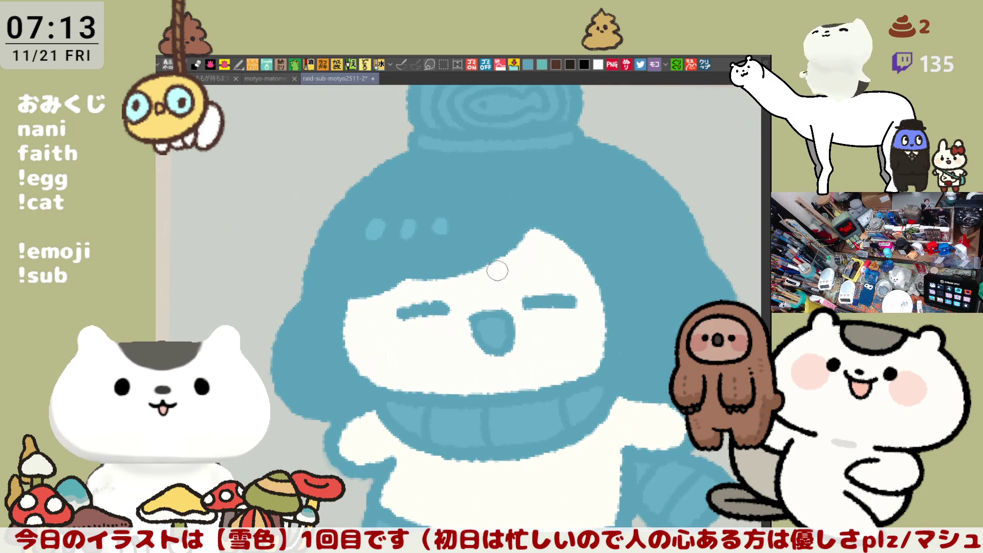
pyautogui.scroll(-3, 484, 246)
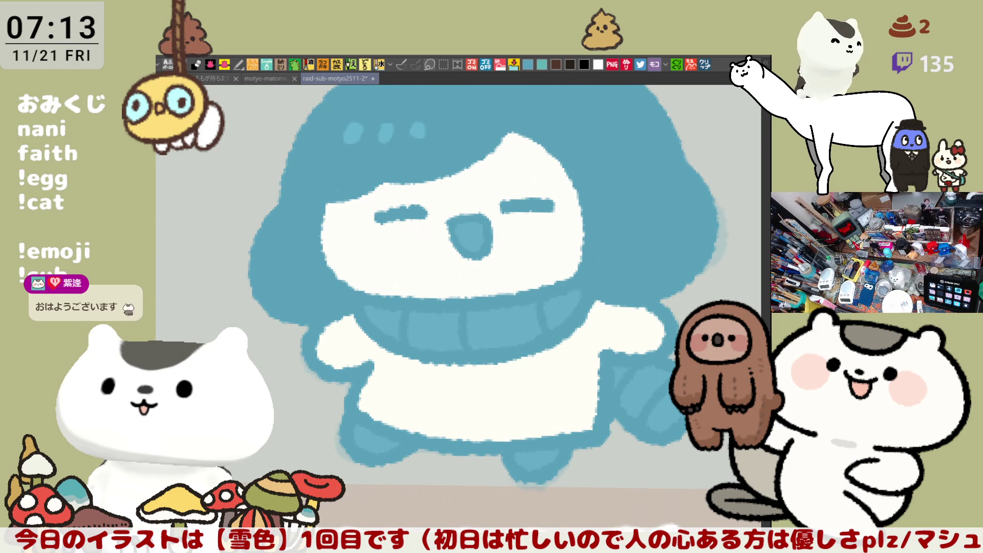
# - Undo a stray mouth fill, round out the hair spot and fill the mouth with pink
pyautogui.click(471, 237)
pyautogui.hotkey('ctrl', 'z')
pyautogui.scroll(2, 508, 247)
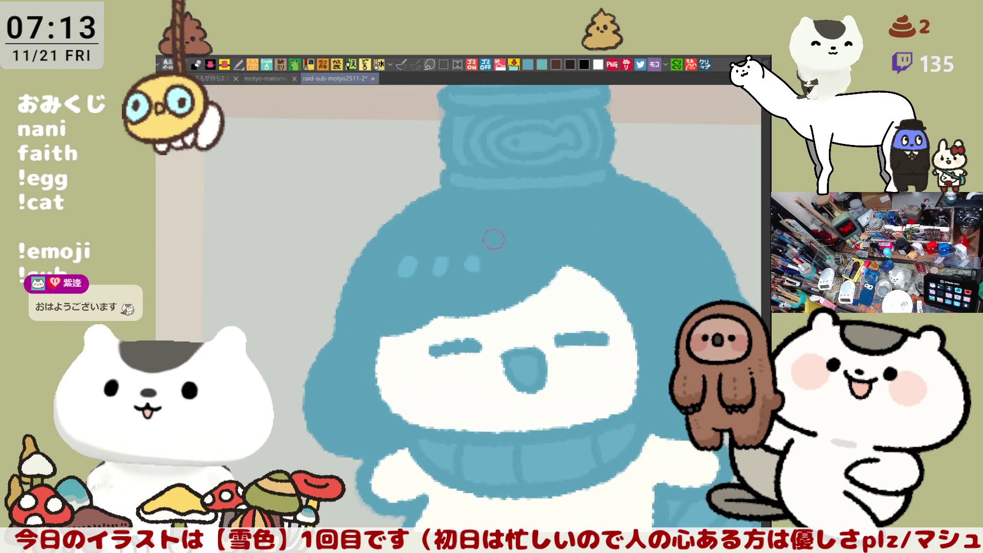
pyautogui.hotkey('ctrl', 'z')
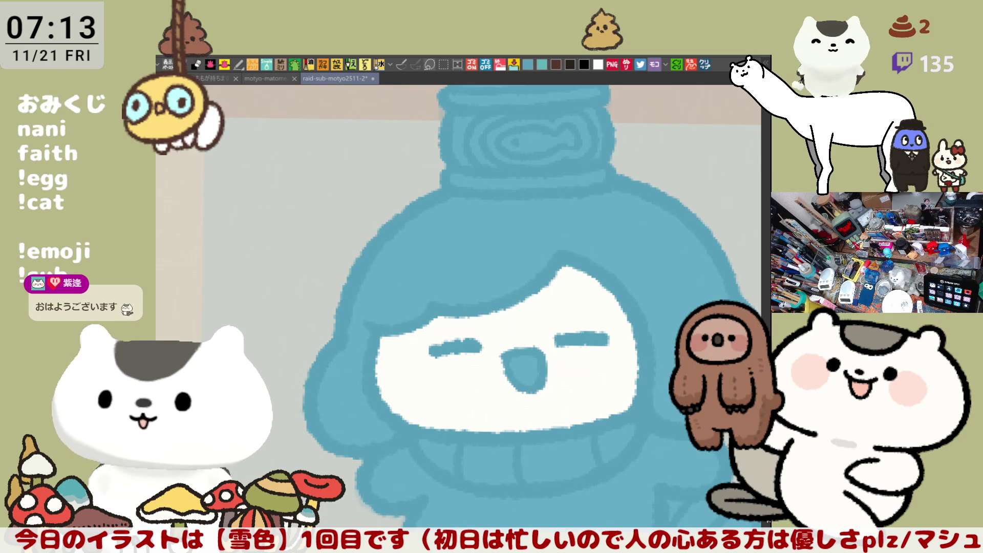
pyautogui.moveTo(638, 500); pyautogui.dragTo(555, 437)
pyautogui.scroll(1, 587, 352)
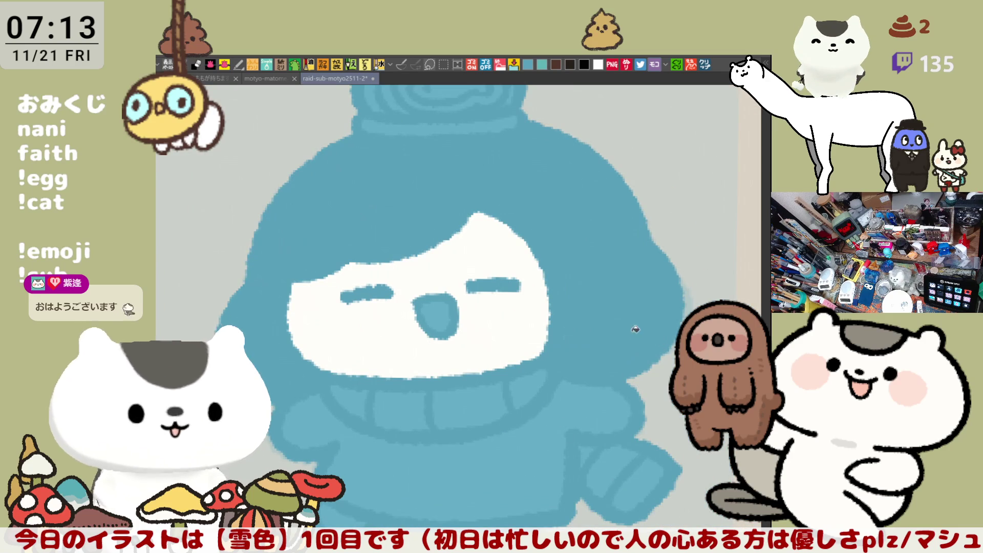
pyautogui.moveTo(588, 352); pyautogui.dragTo(680, 373)
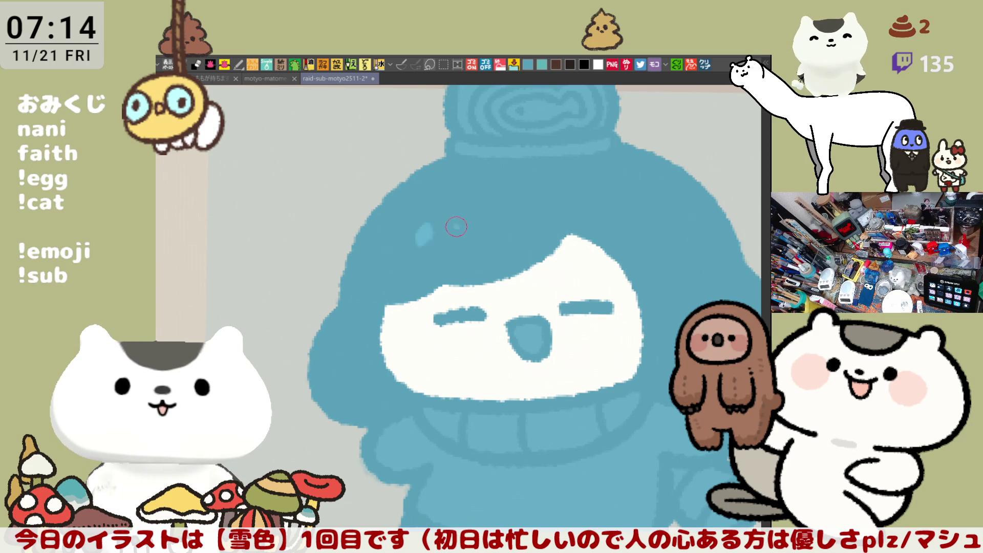
pyautogui.click(428, 236)
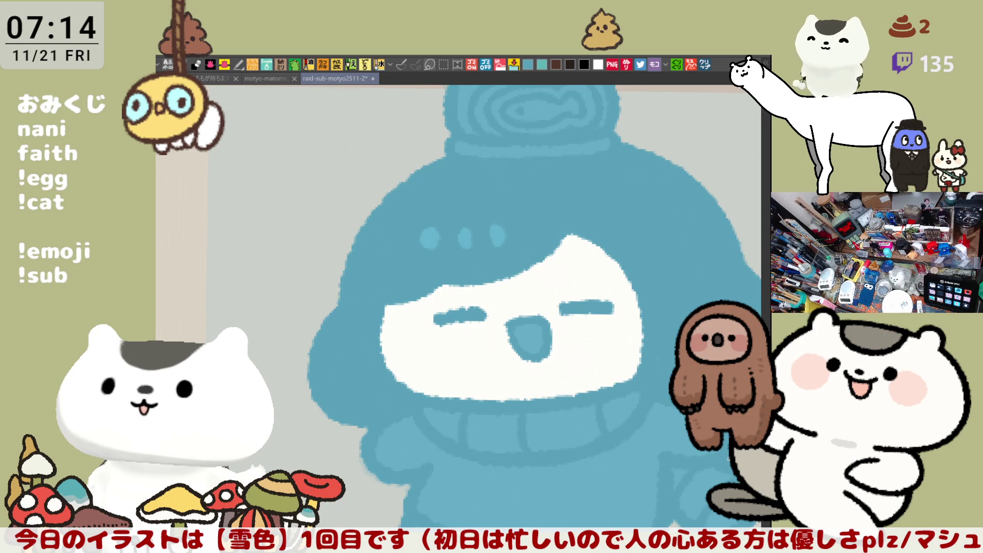
pyautogui.click(529, 338)
pyautogui.scroll(-2, 529, 339)
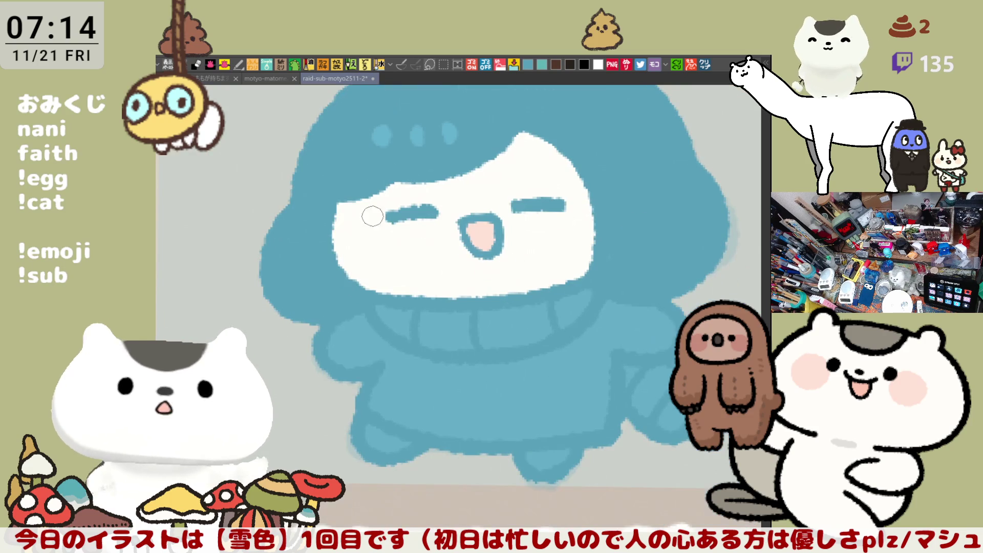
# - Paint pink blush on both cheeks and touch up the body with a small blue stroke
pyautogui.moveTo(359, 217); pyautogui.dragTo(385, 247)
pyautogui.moveTo(362, 207); pyautogui.dragTo(391, 245)
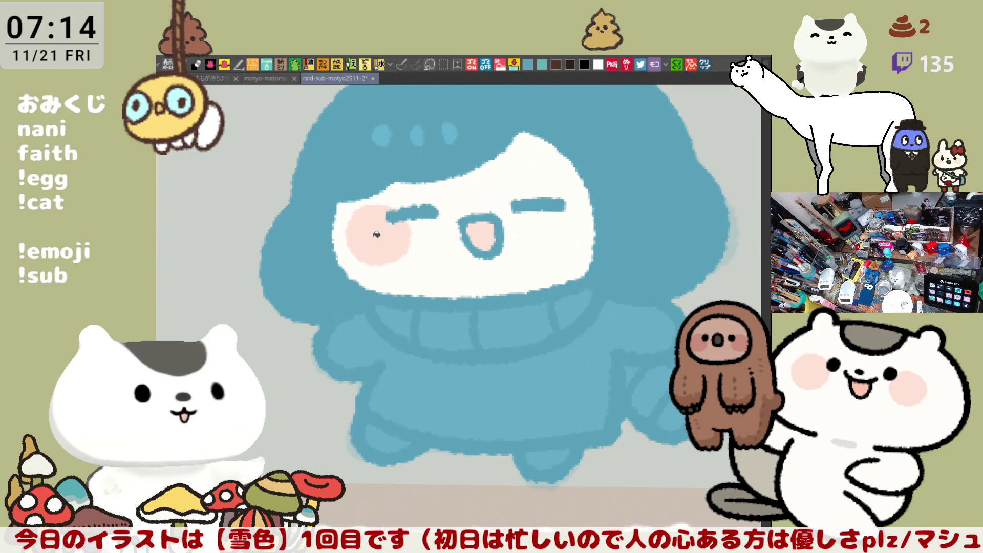
pyautogui.moveTo(569, 200); pyautogui.dragTo(584, 247)
pyautogui.moveTo(573, 203); pyautogui.dragTo(588, 238)
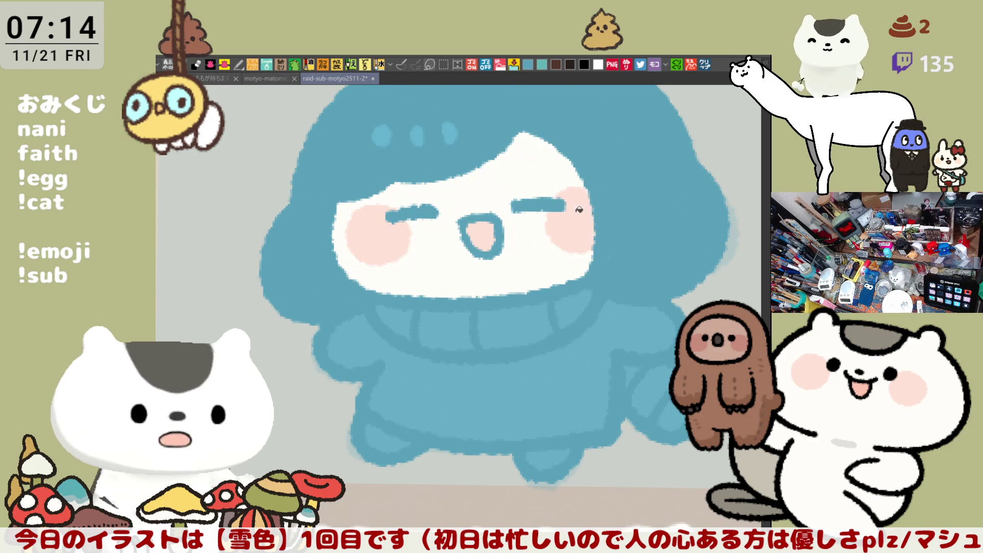
pyautogui.scroll(2, 578, 191)
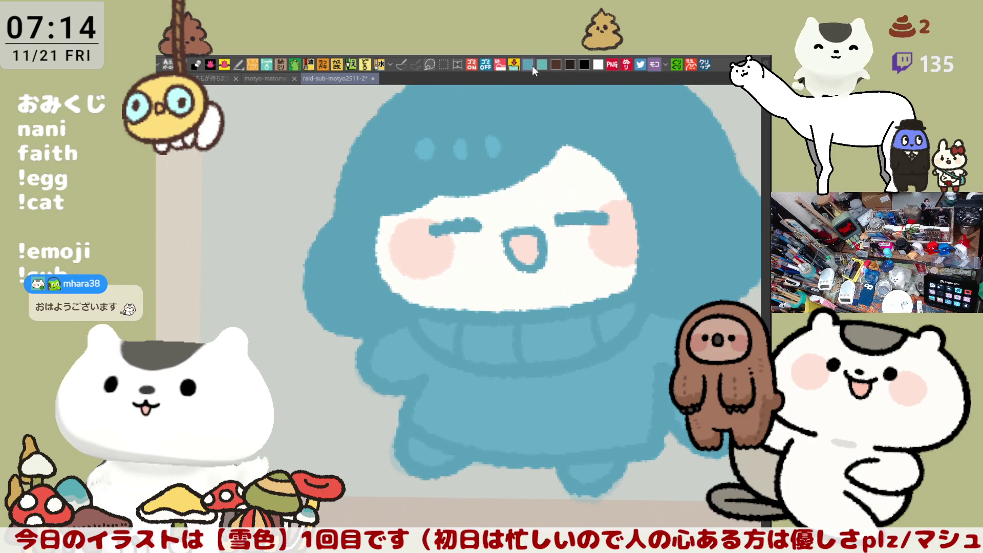
pyautogui.moveTo(524, 413); pyautogui.dragTo(537, 403)
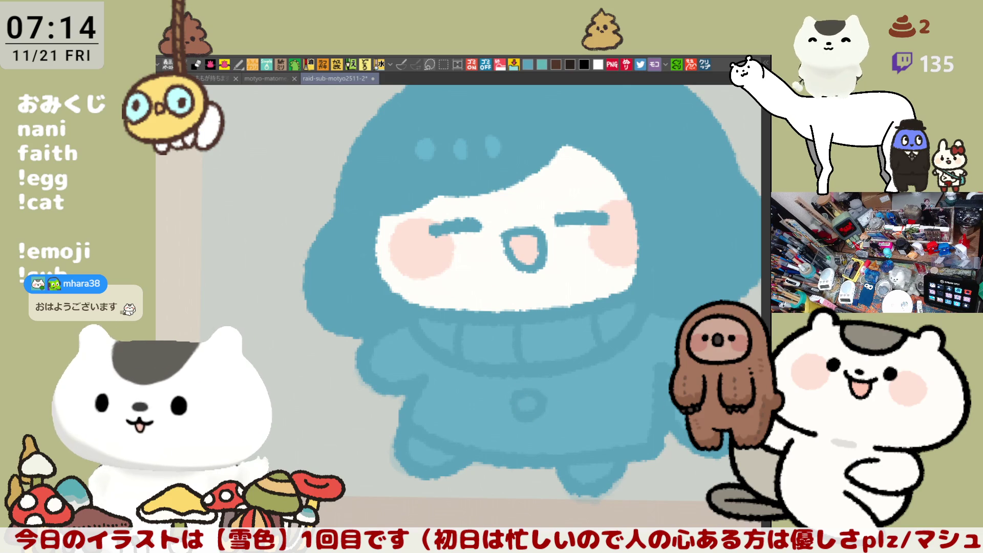
pyautogui.scroll(2, 583, 384)
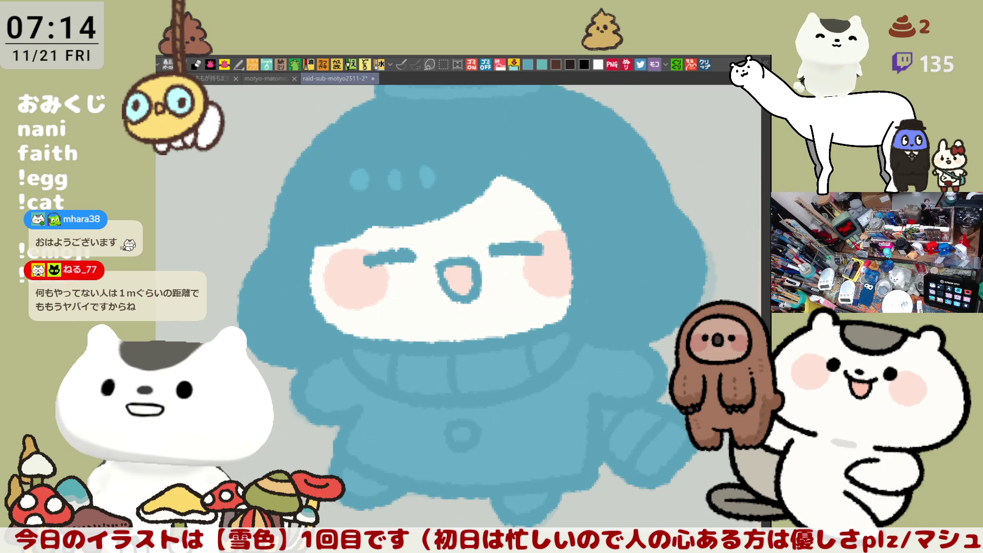
pyautogui.scroll(-3, 680, 462)
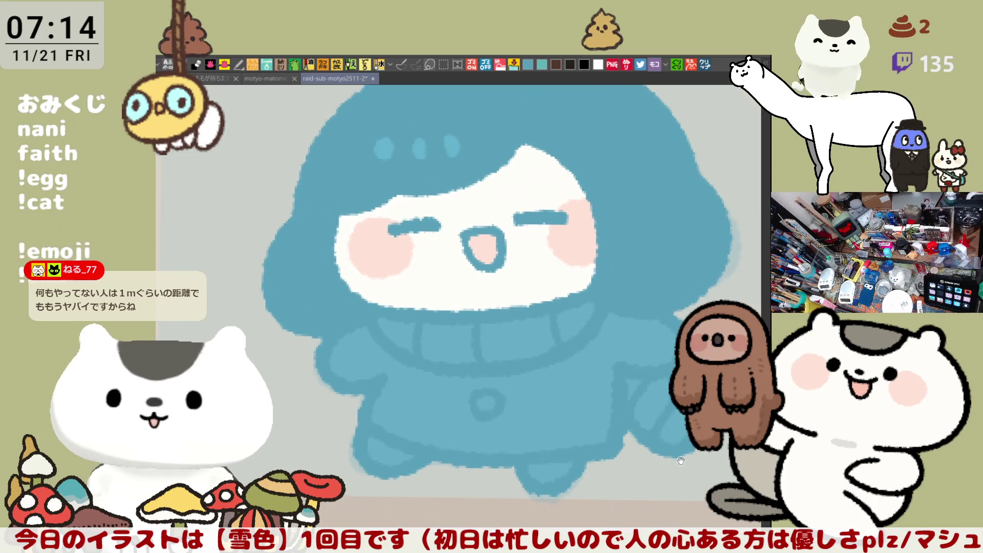
pyautogui.scroll(1, 680, 461)
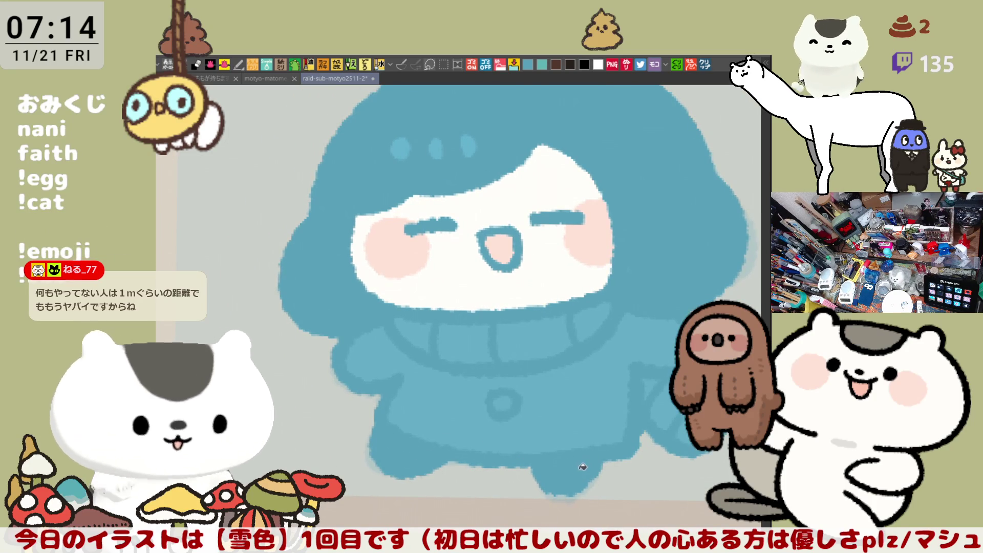
pyautogui.scroll(2, 580, 469)
pyautogui.scroll(1, 635, 280)
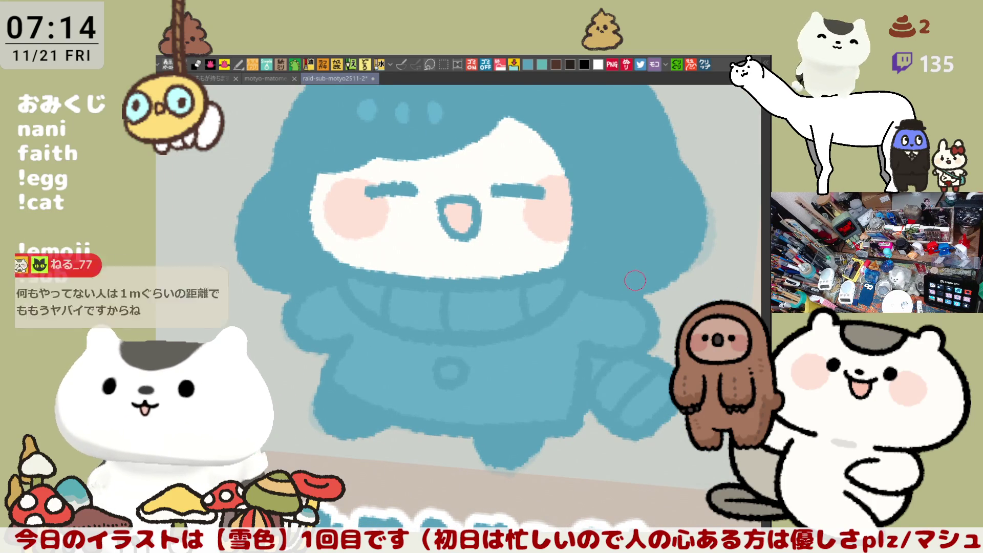
pyautogui.scroll(-1, 635, 277)
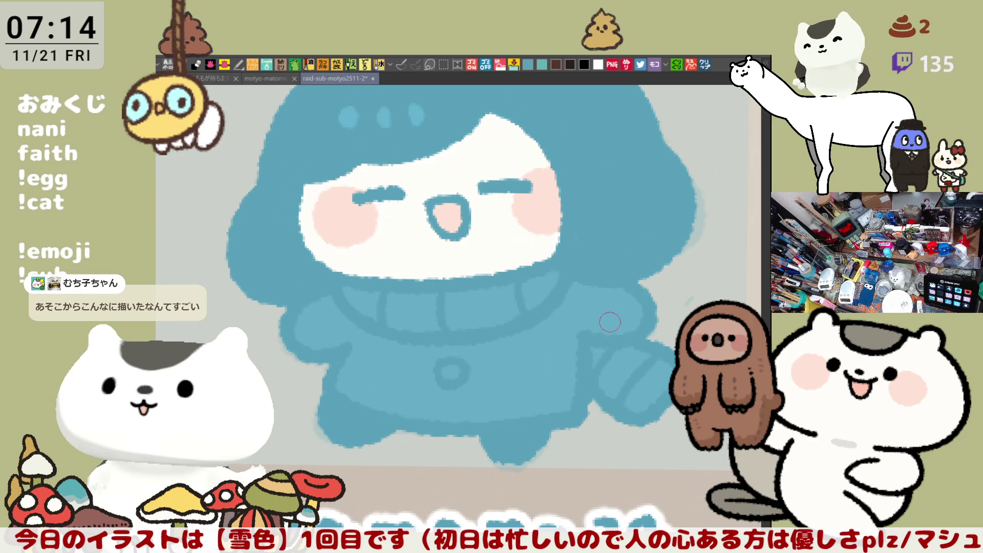
pyautogui.scroll(-2, 609, 322)
pyautogui.scroll(-2, 609, 322)
pyautogui.scroll(-2, 538, 308)
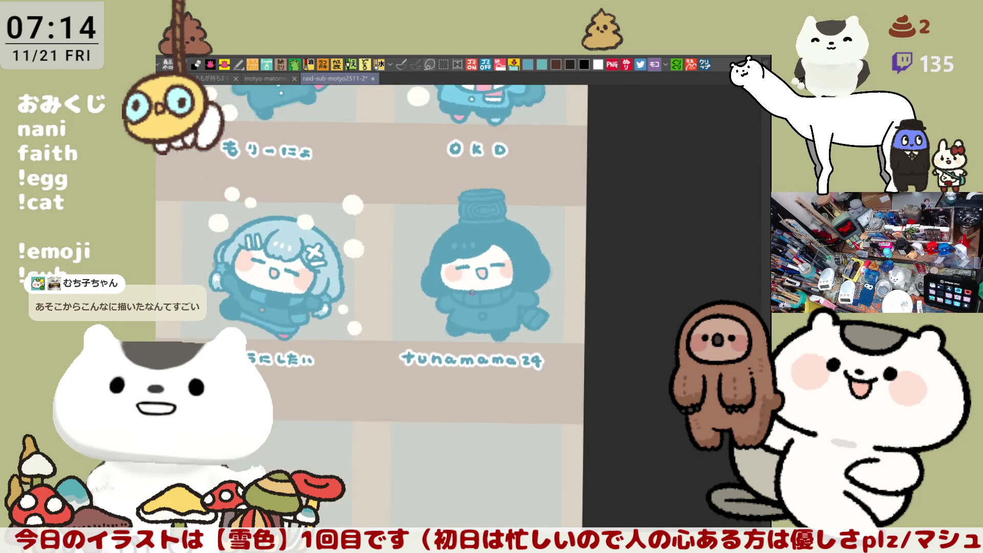
pyautogui.scroll(-2, 517, 330)
pyautogui.scroll(-2, 407, 340)
pyautogui.scroll(-1, 407, 340)
pyautogui.scroll(-1, 407, 340)
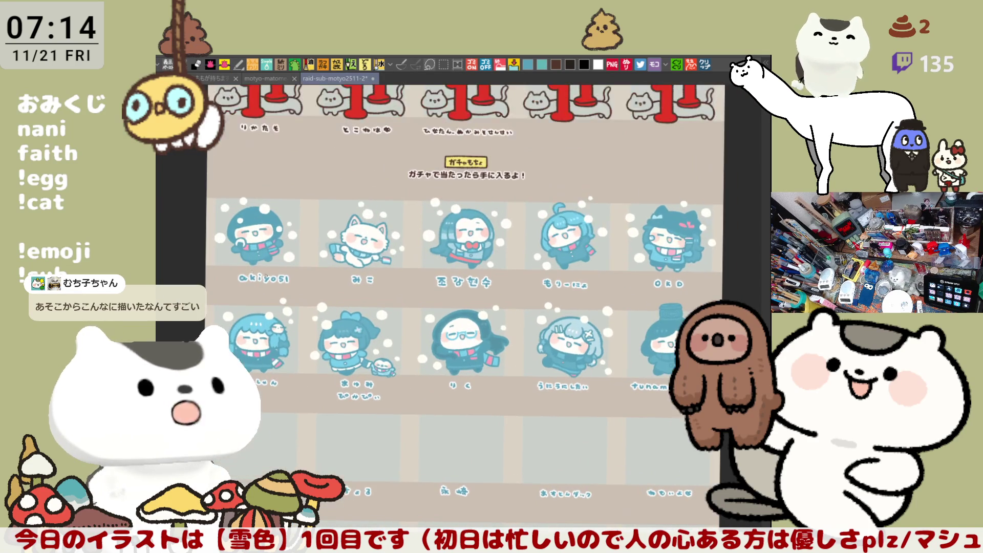
pyautogui.scroll(2, 461, 307)
pyautogui.scroll(2, 461, 307)
pyautogui.scroll(2, 565, 433)
pyautogui.scroll(2, 564, 432)
# - Paint a white highlight on the bun atop the girl's head
pyautogui.moveTo(562, 433); pyautogui.dragTo(438, 288)
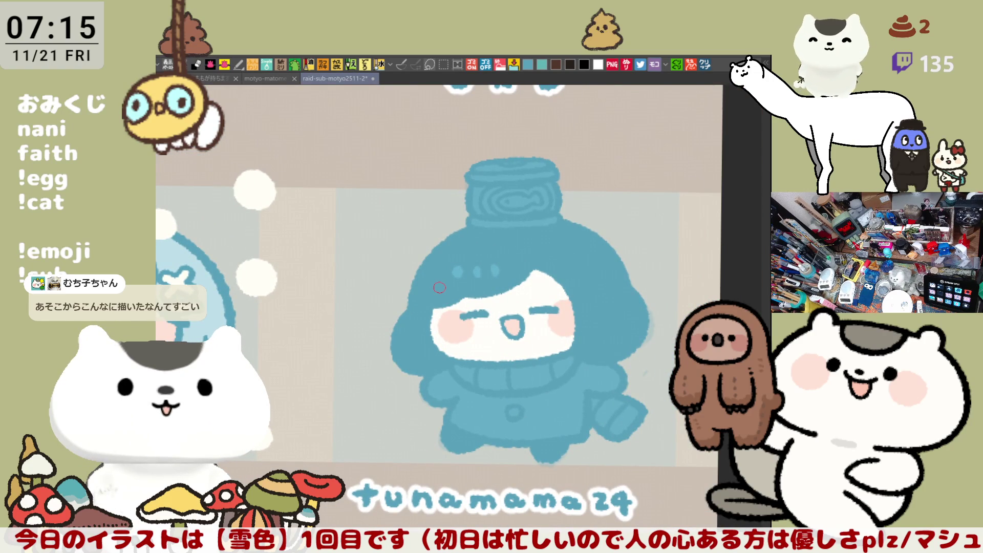
pyautogui.moveTo(437, 277); pyautogui.dragTo(422, 254)
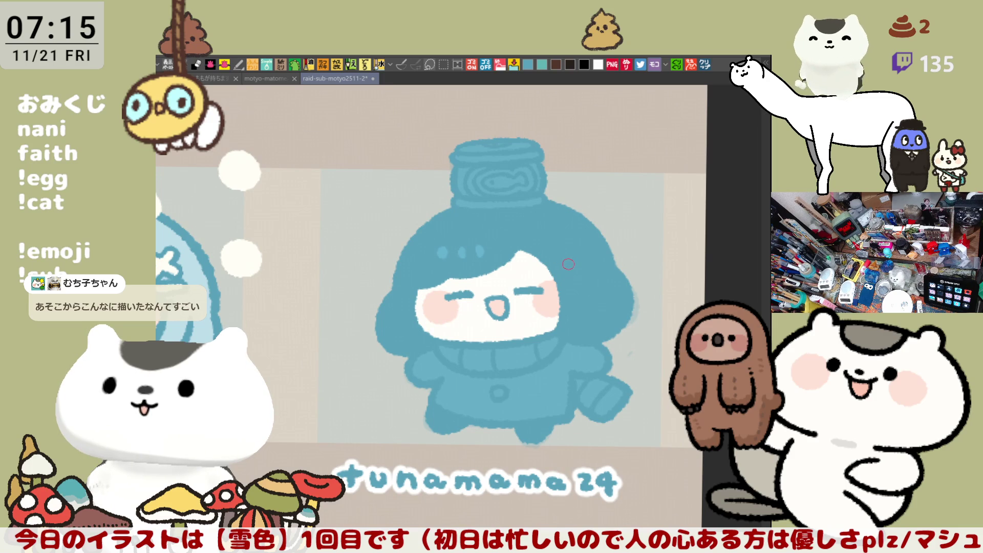
pyautogui.moveTo(464, 169); pyautogui.dragTo(465, 192)
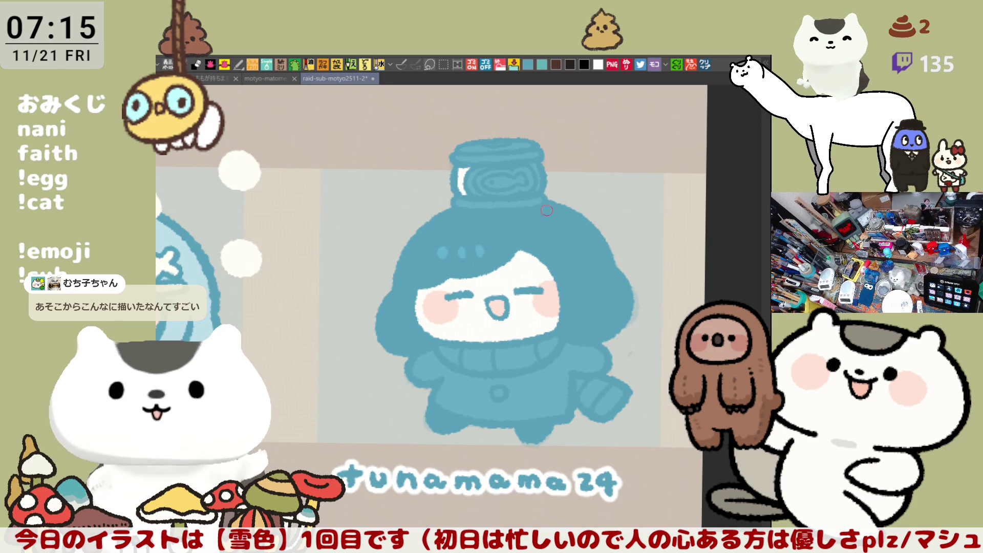
pyautogui.scroll(1, 569, 250)
pyautogui.scroll(1, 570, 249)
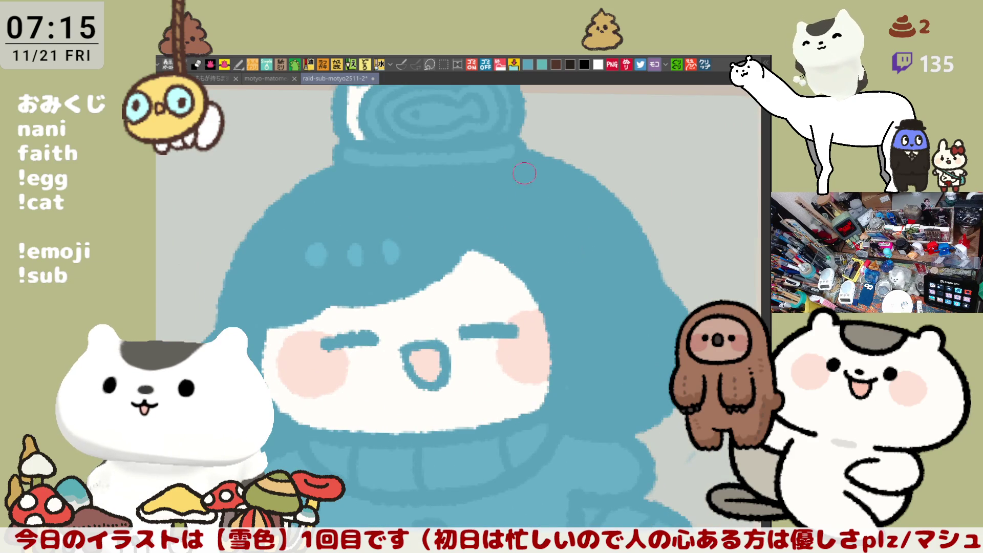
pyautogui.scroll(1, 570, 250)
pyautogui.scroll(-1, 568, 250)
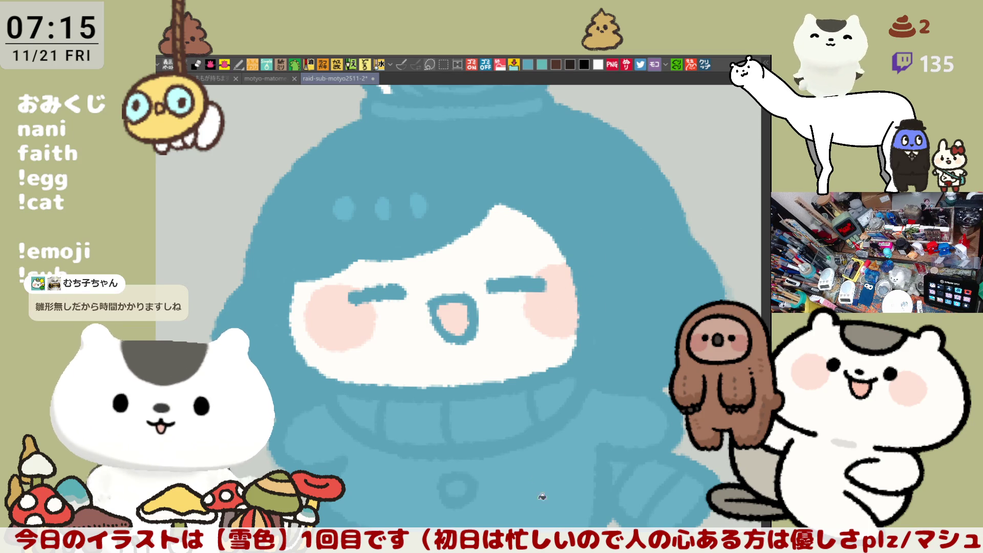
# - Show the pink sweater colour layer, toggling it to compare
pyautogui.press('space')
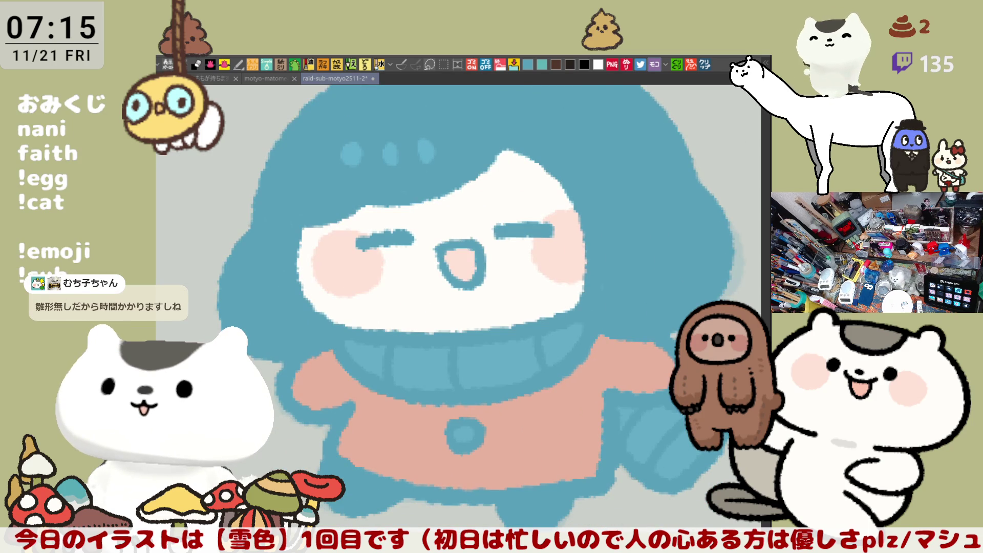
pyautogui.hotkey('ctrl', 'z')
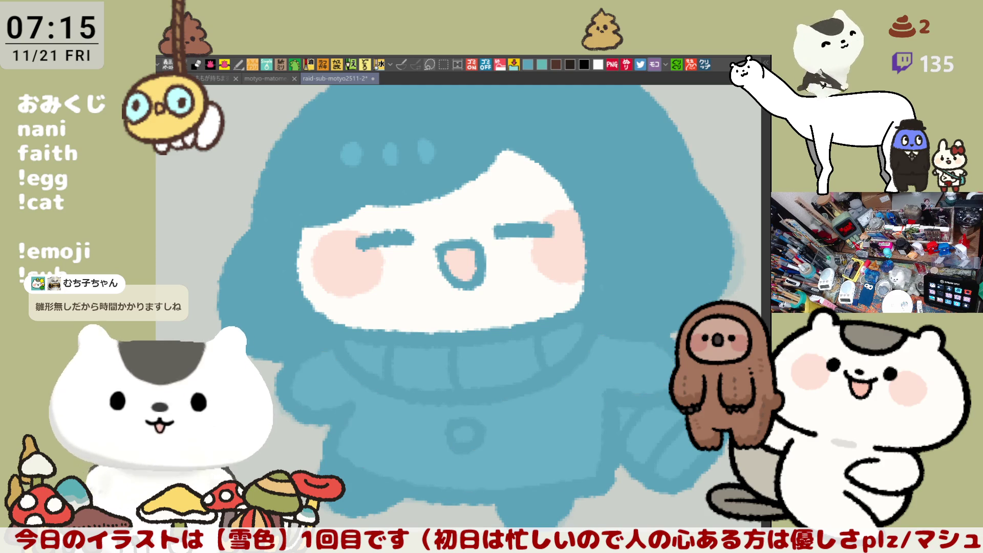
pyautogui.hotkey('ctrl', 'y')
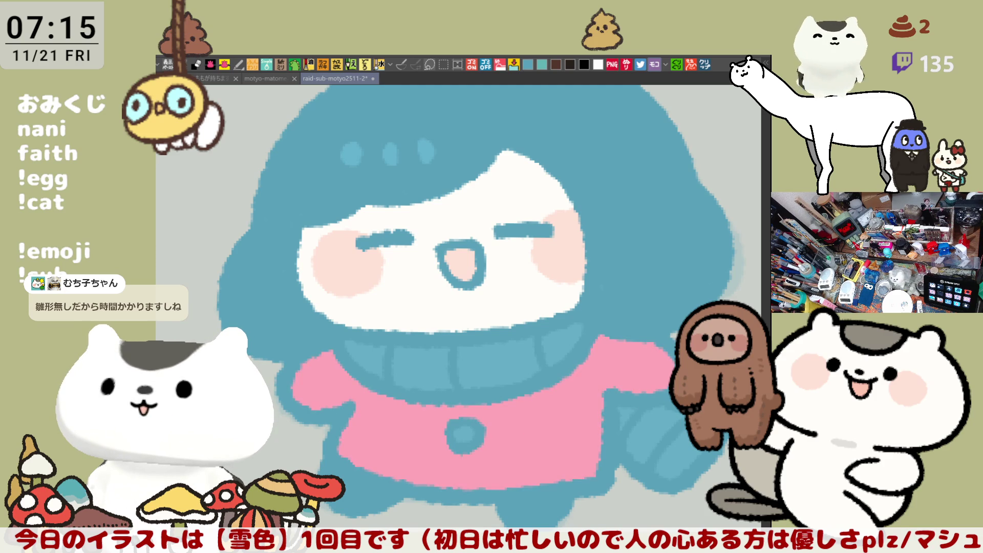
# - Paint peach across the blue collar under her face
pyautogui.moveTo(609, 337); pyautogui.dragTo(661, 376)
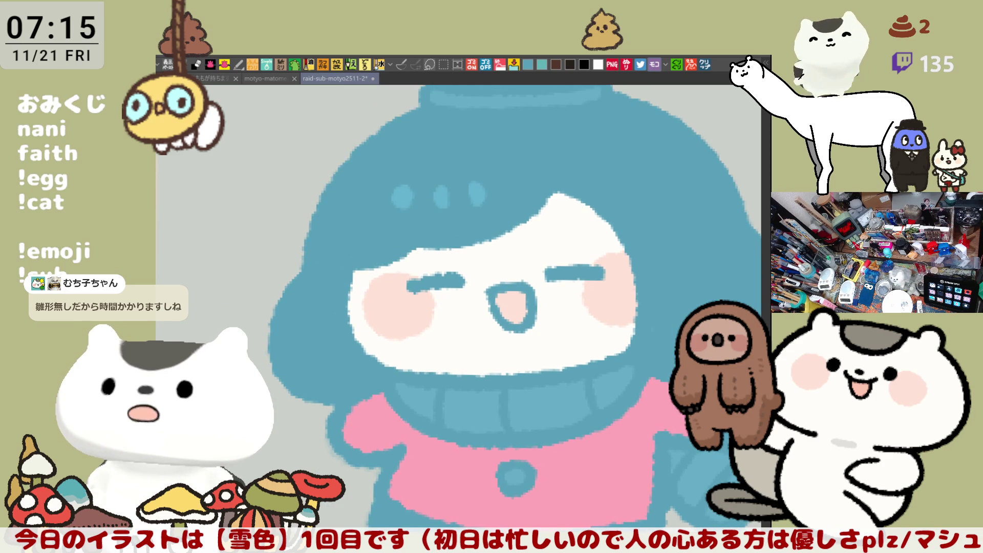
pyautogui.moveTo(407, 404); pyautogui.dragTo(438, 403)
pyautogui.moveTo(515, 403); pyautogui.dragTo(661, 392)
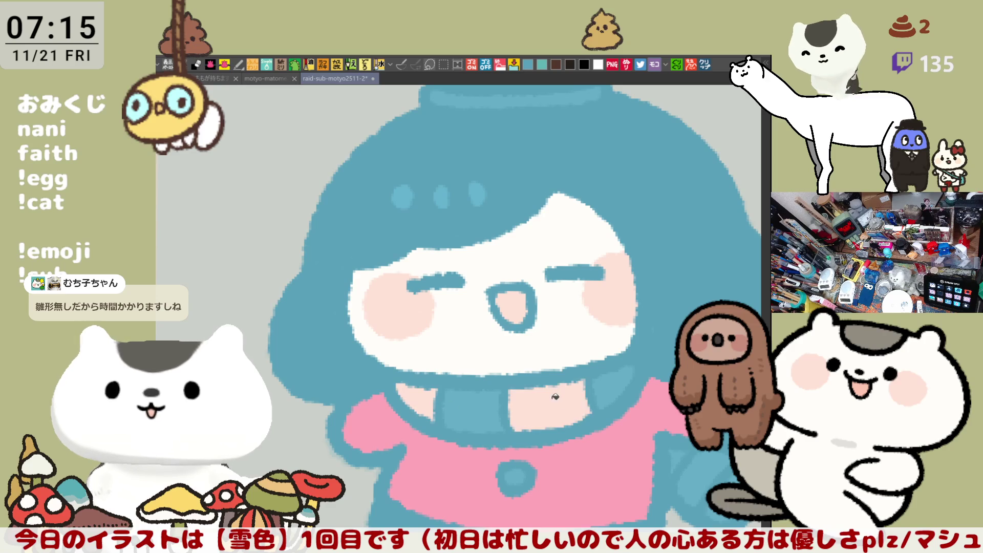
pyautogui.moveTo(660, 431)
pyautogui.mouseDown()
pyautogui.moveTo(605, 378)
pyautogui.moveTo(638, 372)
pyautogui.mouseUp()
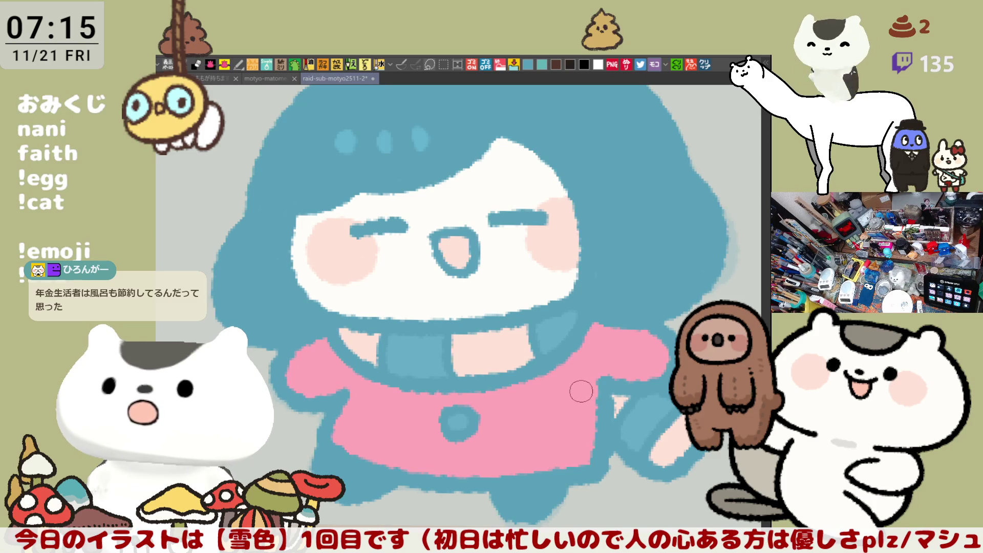
# - Bucket-fill the three collar segments, the hand and the sweater button with white
pyautogui.click(649, 423)
pyautogui.click(557, 332)
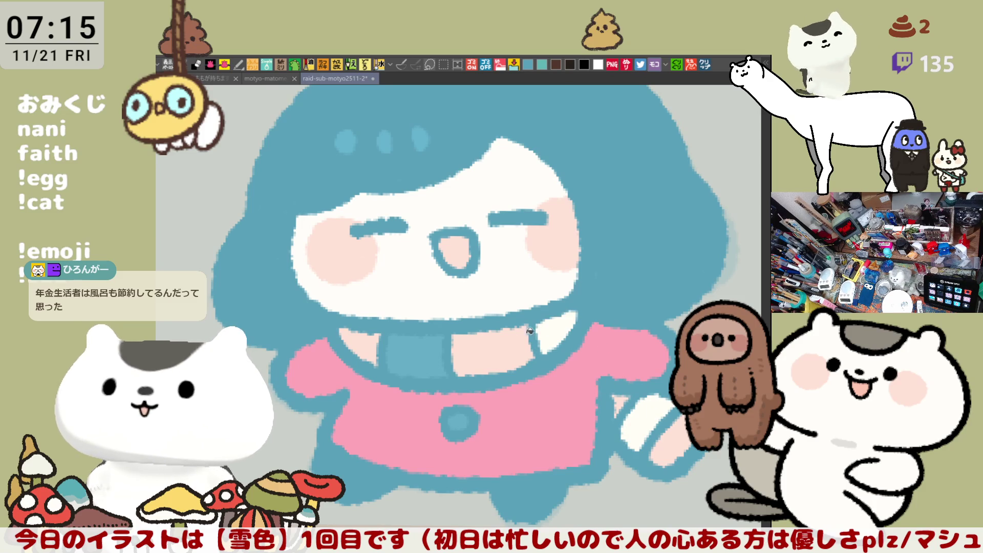
pyautogui.click(417, 357)
pyautogui.click(492, 357)
pyautogui.click(461, 421)
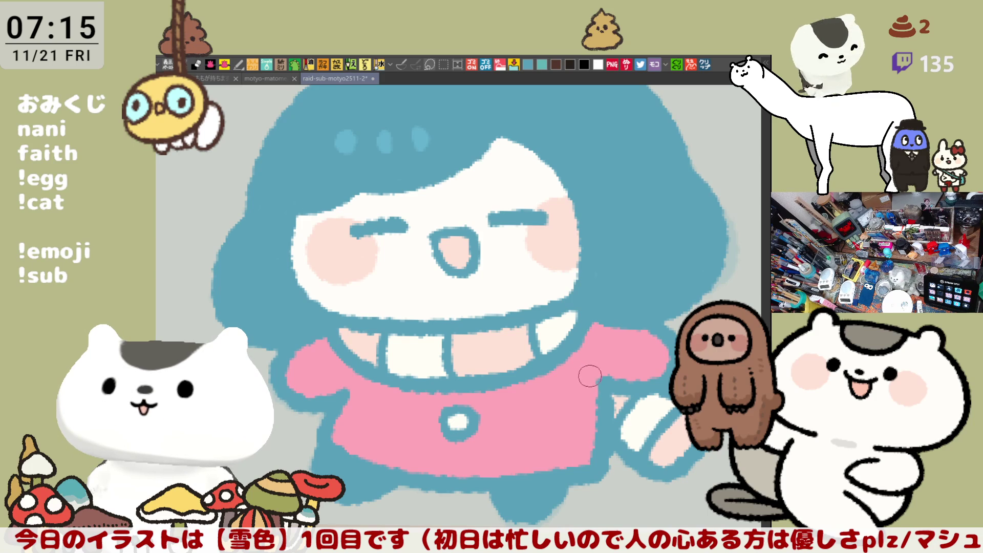
pyautogui.scroll(-1, 620, 252)
pyautogui.moveTo(621, 251); pyautogui.dragTo(432, 261)
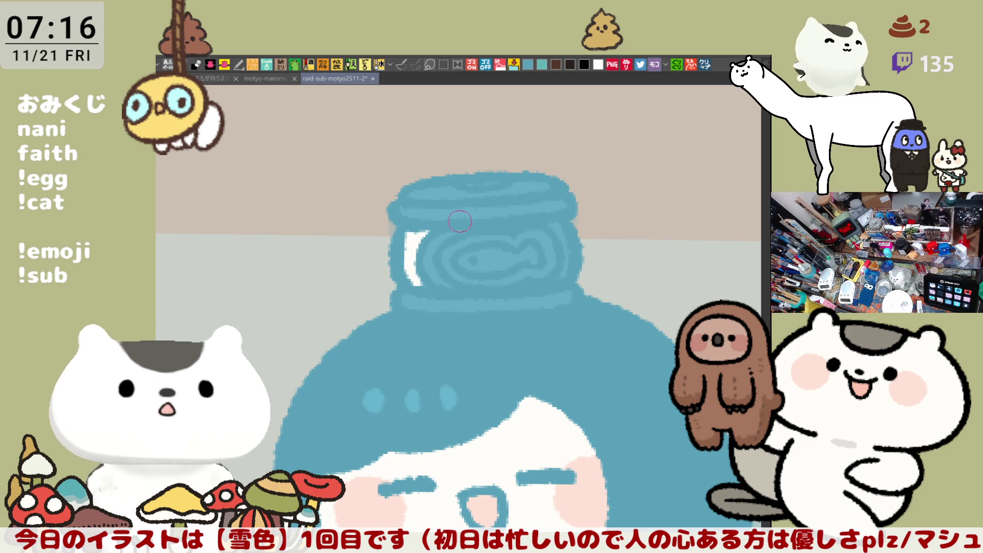
# - Brush a highlight down the bun's right side, recolor the left highlight light blue, then draw a white fish in the spiral
pyautogui.moveTo(560, 227); pyautogui.dragTo(565, 276)
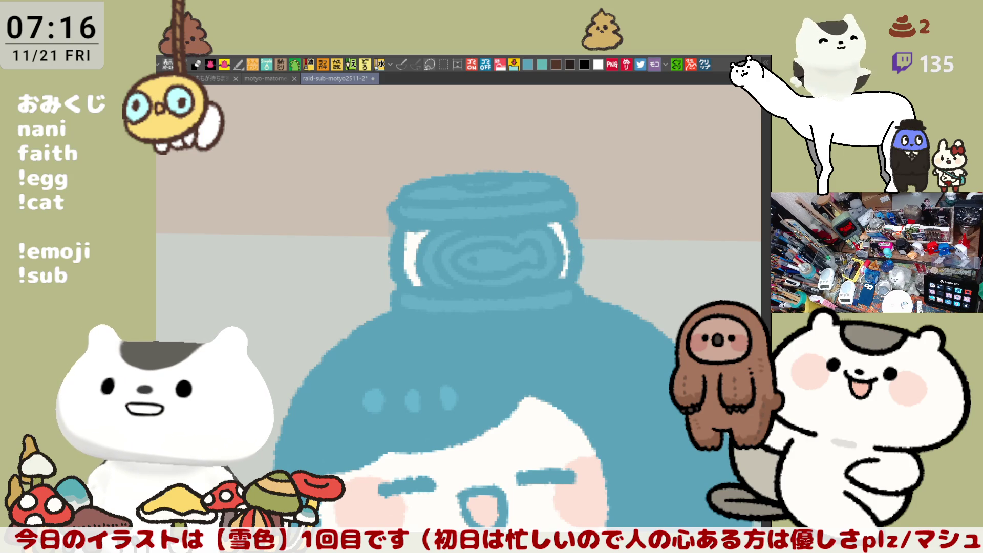
pyautogui.moveTo(453, 235); pyautogui.dragTo(445, 284)
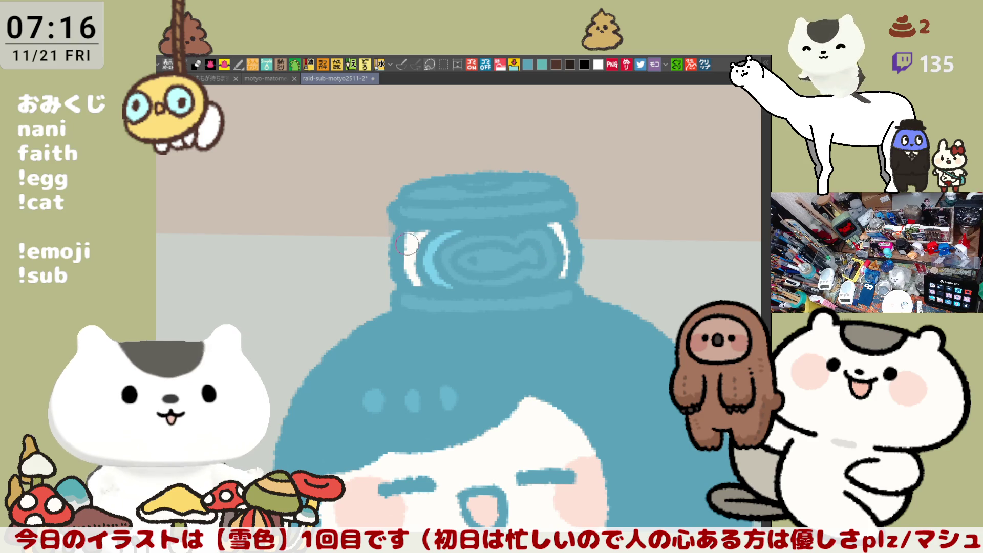
pyautogui.moveTo(416, 280); pyautogui.dragTo(422, 238)
pyautogui.hotkey('ctrl', 'z')
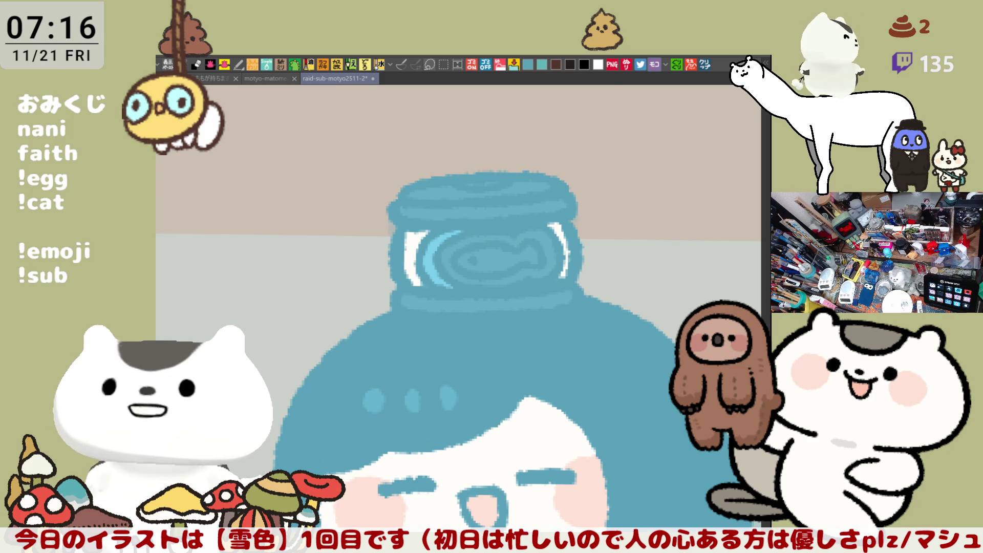
pyautogui.moveTo(419, 281)
pyautogui.mouseDown()
pyautogui.moveTo(431, 230)
pyautogui.moveTo(450, 217)
pyautogui.mouseUp()
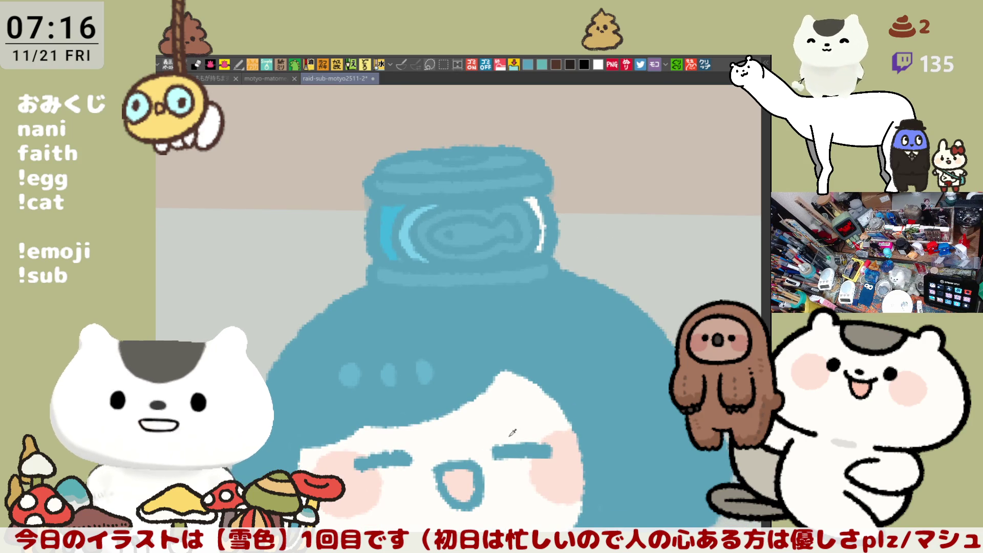
pyautogui.moveTo(438, 234); pyautogui.dragTo(513, 231)
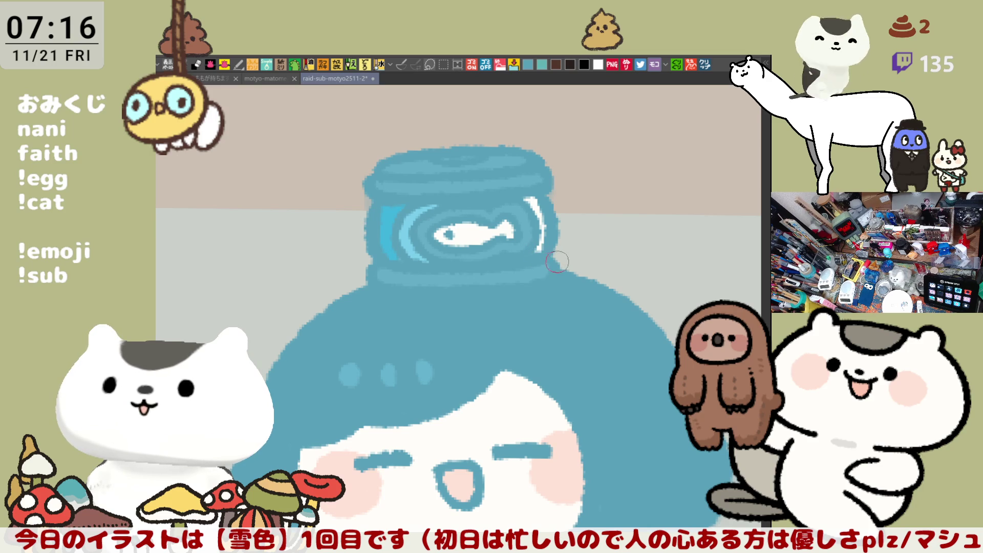
pyautogui.scroll(2, 564, 268)
pyautogui.scroll(-3, 563, 268)
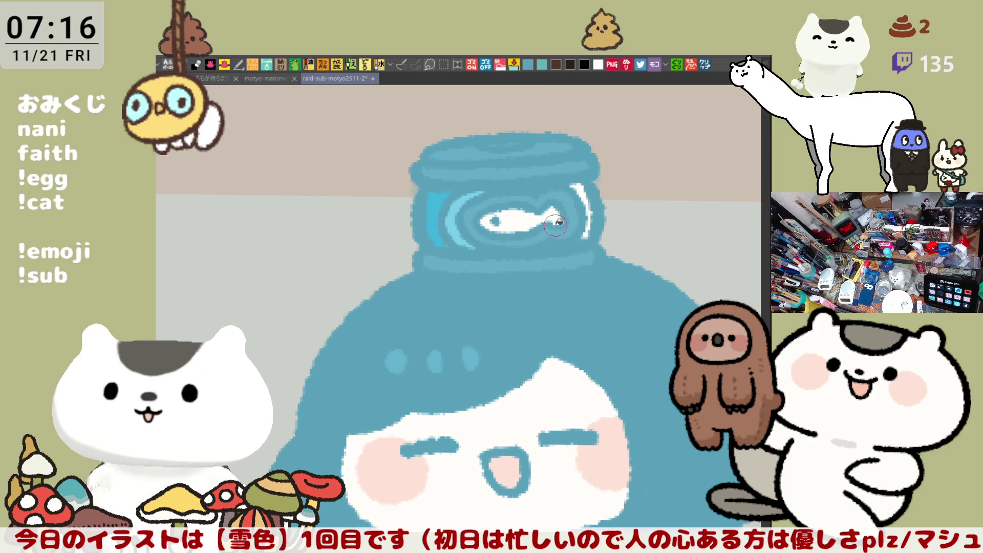
# - Ring the fish in pink, then paint light-blue bands along the can's top and bottom and a highlight across the lid
pyautogui.moveTo(470, 221); pyautogui.dragTo(572, 223)
pyautogui.scroll(2, 582, 267)
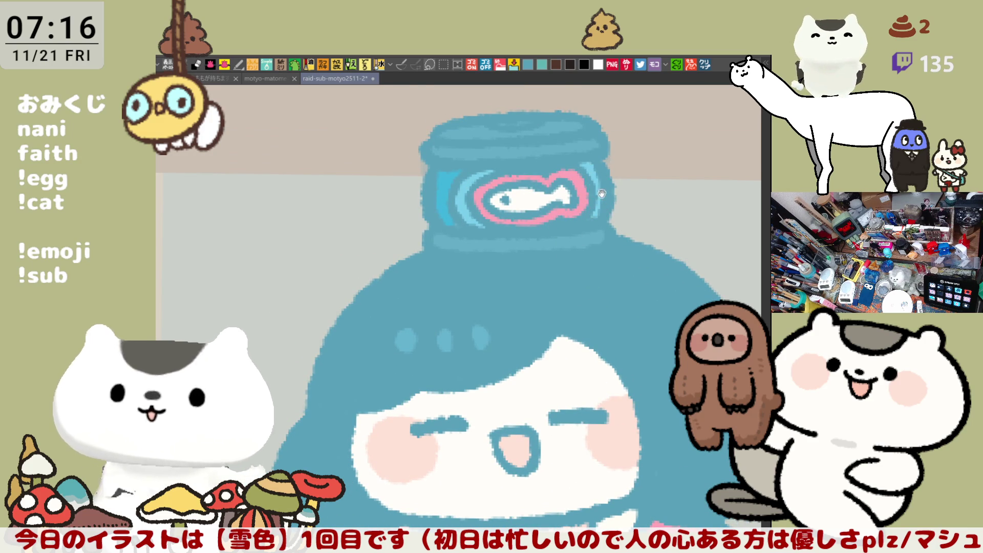
pyautogui.moveTo(602, 189); pyautogui.dragTo(602, 246)
pyautogui.moveTo(438, 204); pyautogui.dragTo(600, 204)
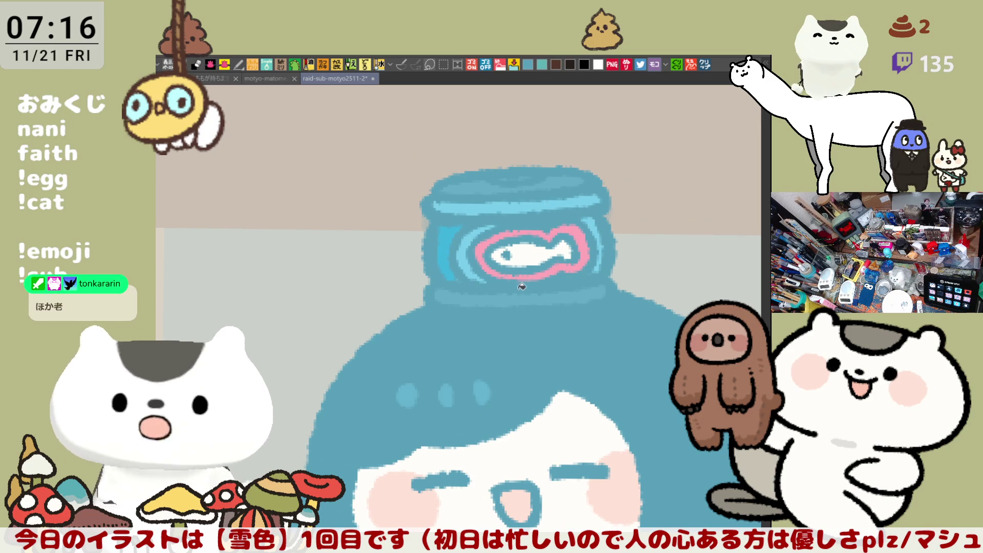
pyautogui.moveTo(439, 296); pyautogui.dragTo(603, 295)
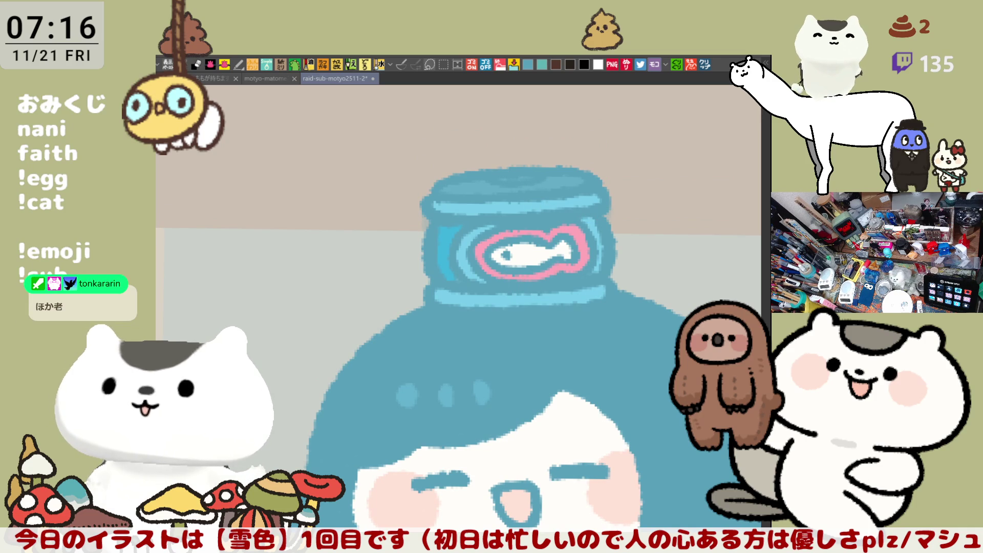
pyautogui.moveTo(446, 184); pyautogui.dragTo(584, 183)
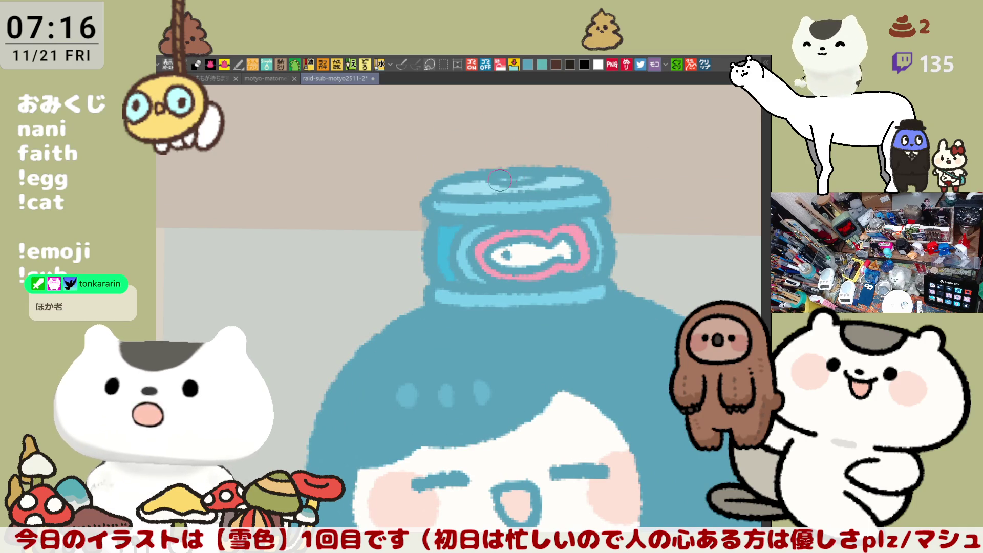
pyautogui.moveTo(538, 276); pyautogui.dragTo(591, 185)
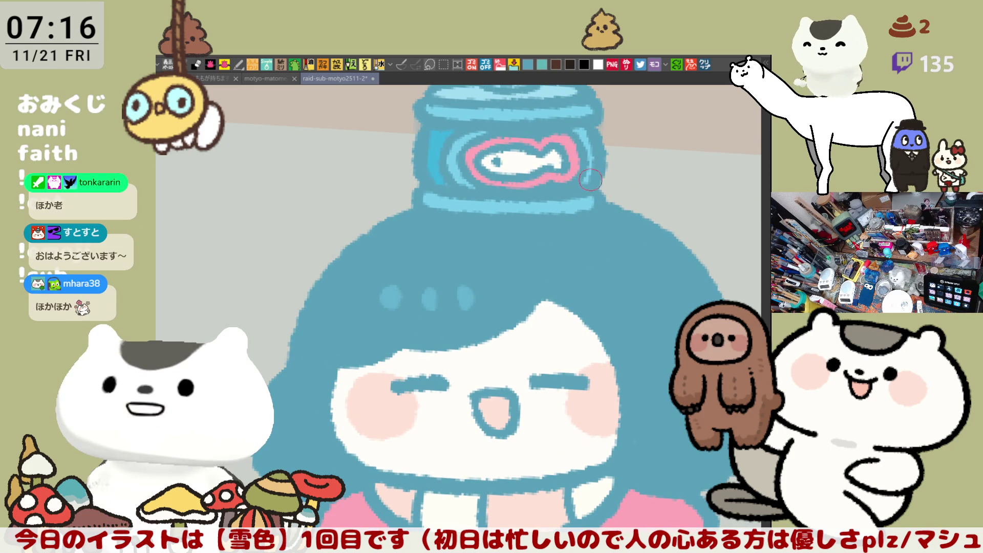
pyautogui.moveTo(590, 192); pyautogui.dragTo(565, 281)
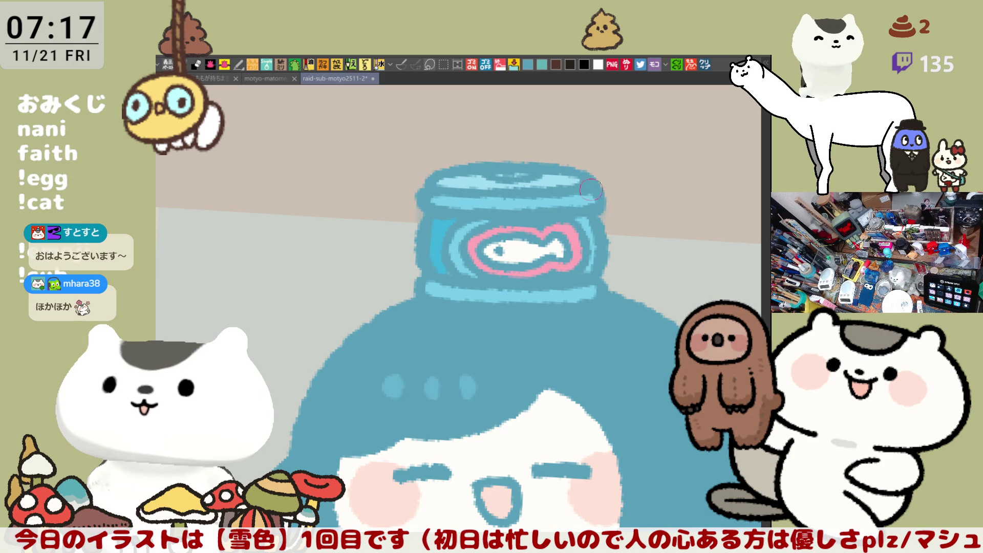
pyautogui.scroll(-2, 343, 104)
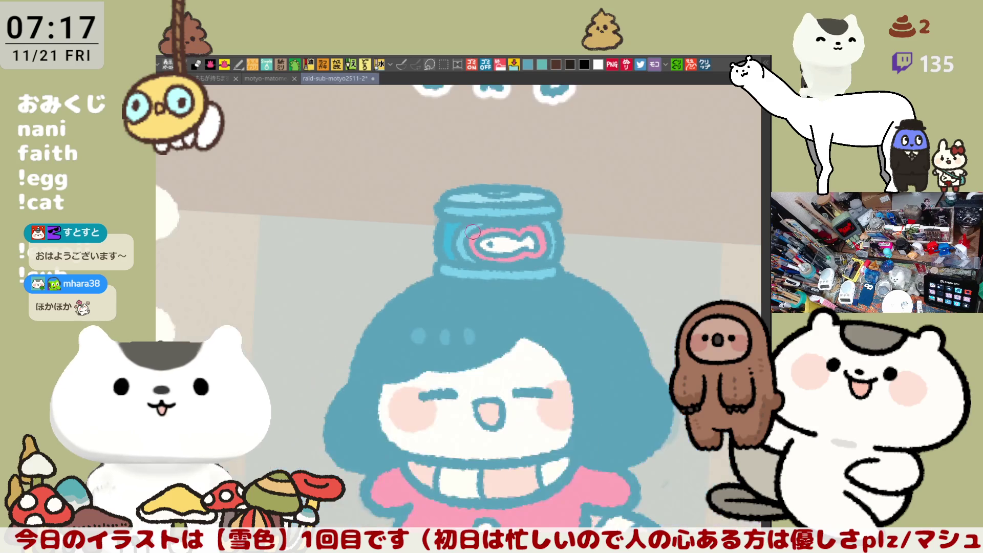
pyautogui.scroll(-2, 368, 154)
pyautogui.scroll(-3, 404, 201)
pyautogui.scroll(-1, 452, 226)
pyautogui.scroll(1, 452, 226)
pyautogui.scroll(3, 453, 223)
pyautogui.scroll(1, 452, 218)
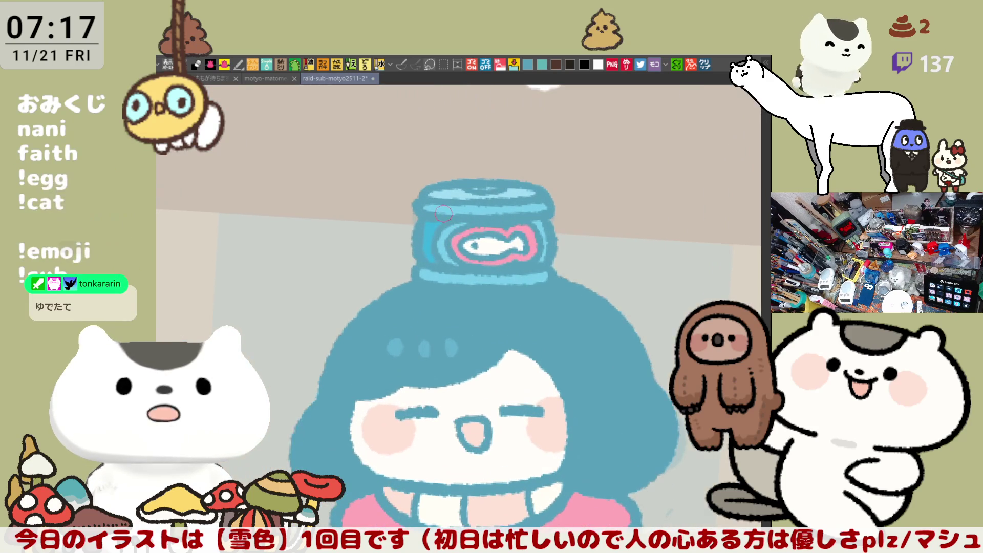
pyautogui.scroll(1, 436, 190)
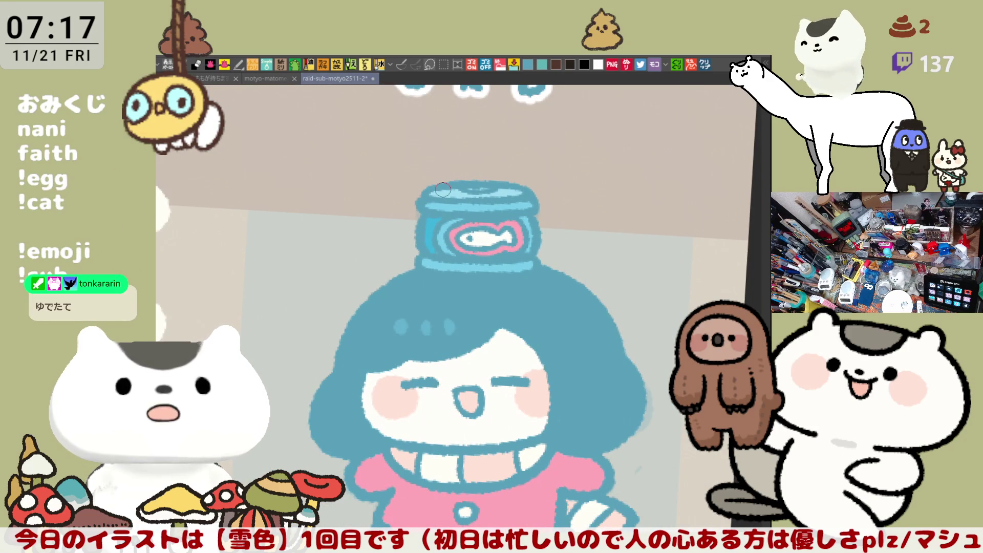
pyautogui.moveTo(443, 190)
pyautogui.mouseDown()
pyautogui.moveTo(443, 100)
pyautogui.moveTo(443, 116)
pyautogui.mouseUp()
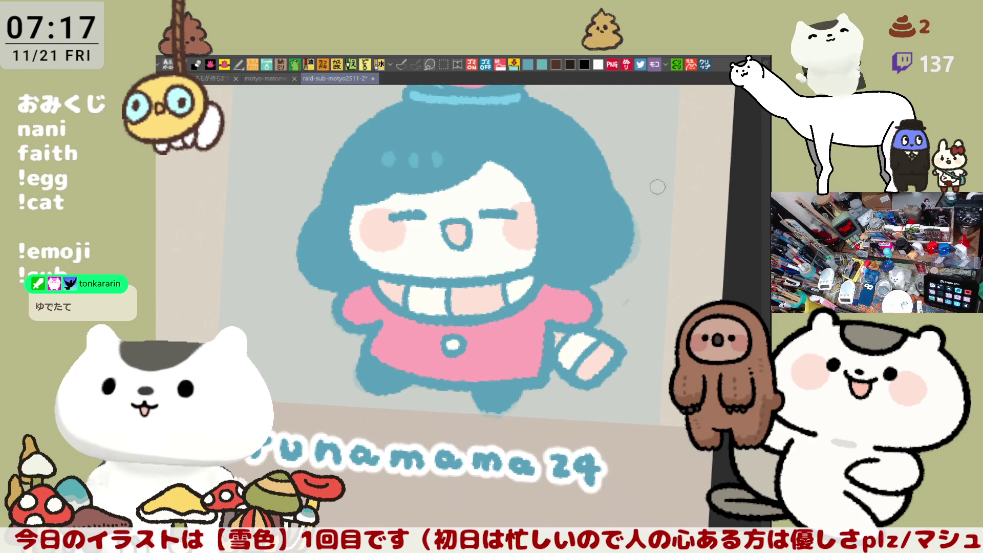
pyautogui.moveTo(722, 157); pyautogui.dragTo(558, 225)
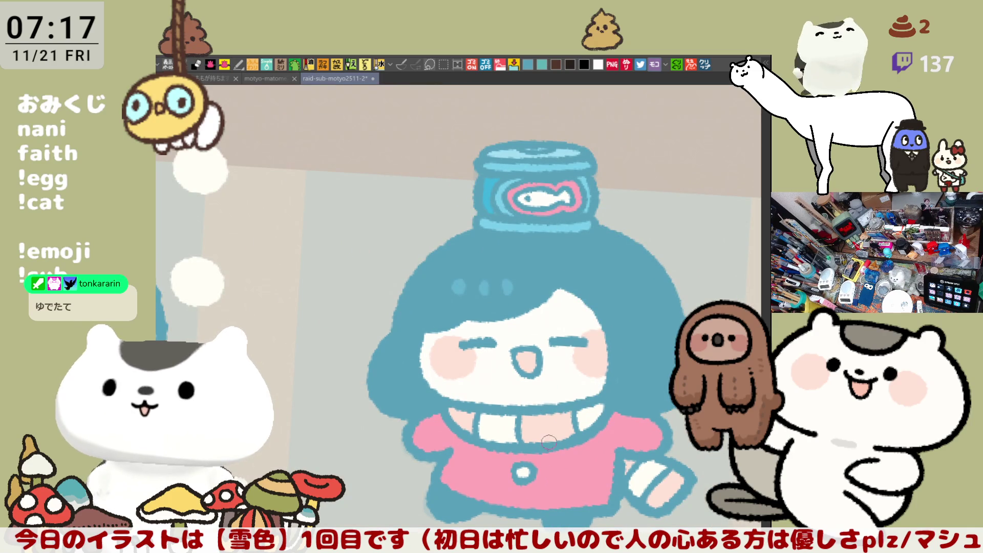
pyautogui.scroll(2, 546, 438)
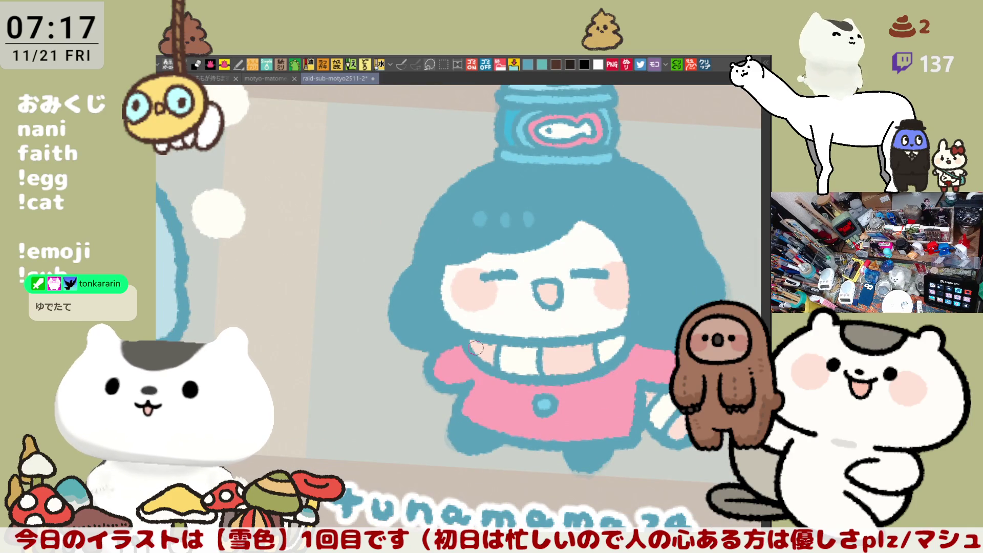
pyautogui.scroll(-2, 477, 348)
pyautogui.scroll(-2, 485, 300)
pyautogui.scroll(-1, 484, 301)
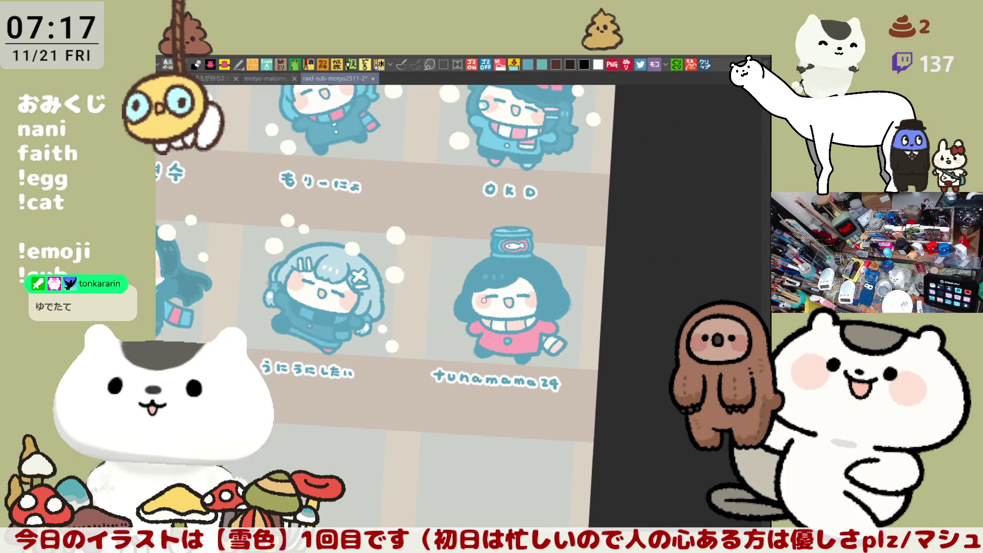
pyautogui.scroll(-1, 484, 301)
pyautogui.scroll(-1, 484, 301)
pyautogui.scroll(1, 484, 301)
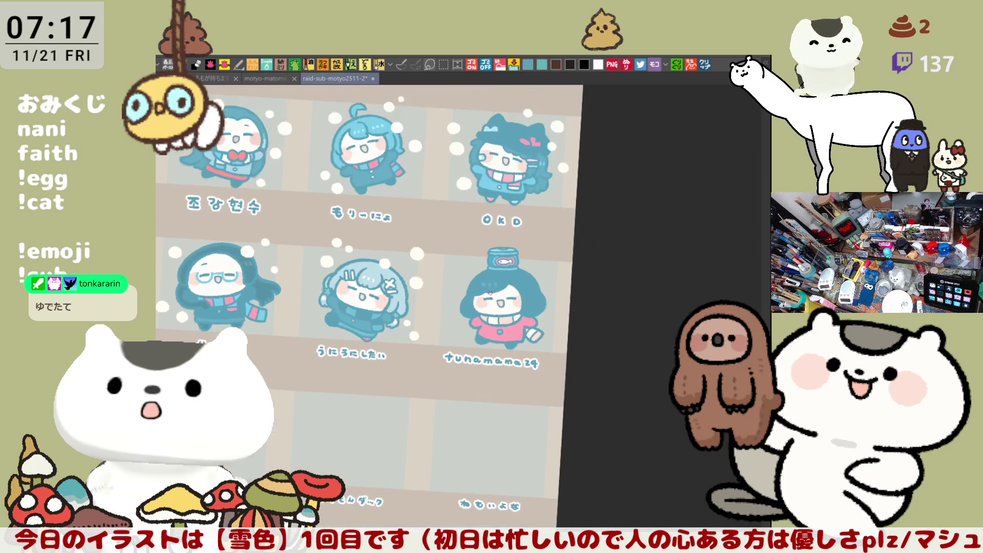
pyautogui.scroll(2, 484, 301)
pyautogui.moveTo(489, 293)
pyautogui.mouseDown()
pyautogui.moveTo(461, 230)
pyautogui.moveTo(565, 306)
pyautogui.moveTo(491, 230)
pyautogui.moveTo(538, 307)
pyautogui.mouseUp()
pyautogui.scroll(2, 492, 230)
pyautogui.scroll(-2, 460, 253)
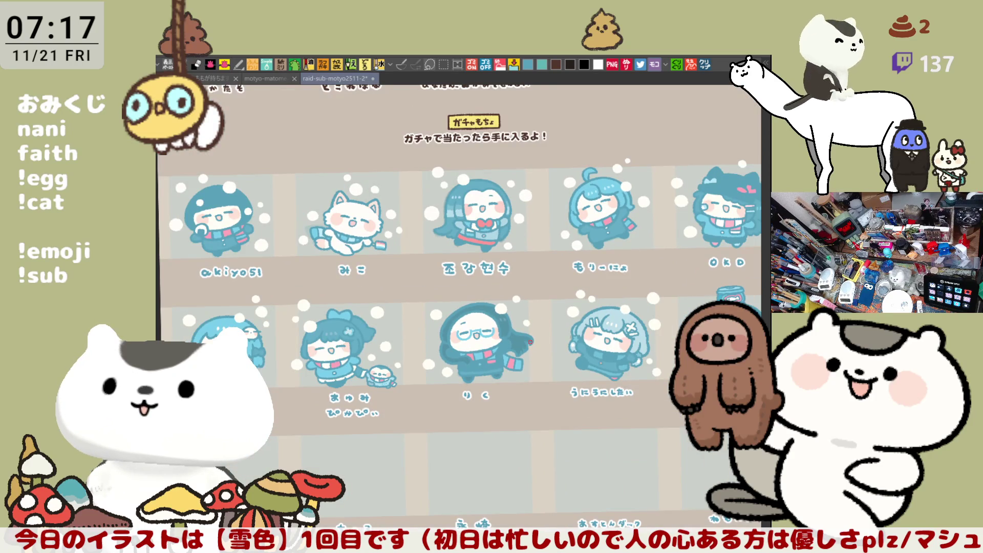
pyautogui.scroll(2, 461, 254)
pyautogui.scroll(1, 461, 253)
pyautogui.moveTo(462, 254); pyautogui.dragTo(308, 323)
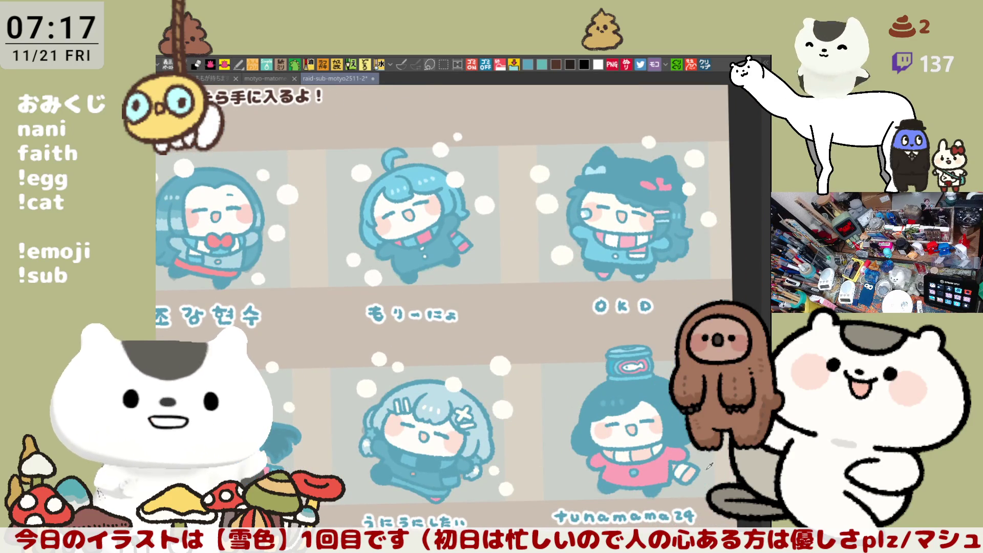
pyautogui.moveTo(345, 254); pyautogui.dragTo(523, 239)
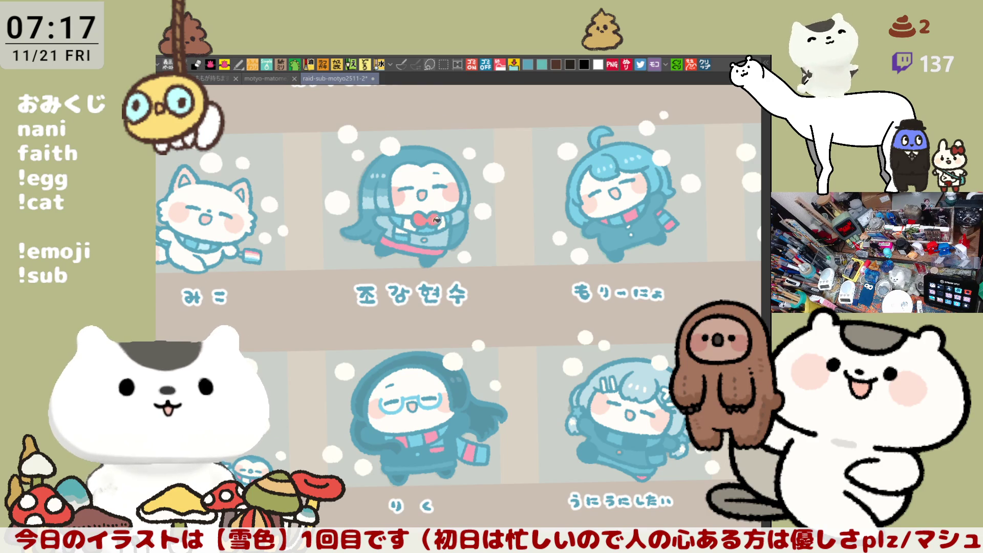
pyautogui.scroll(3, 436, 223)
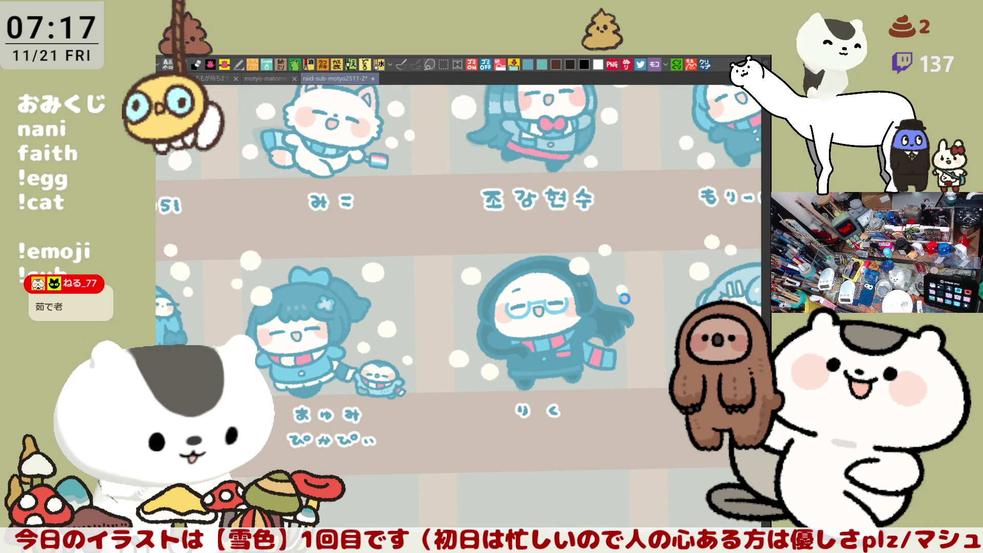
pyautogui.scroll(-2, 625, 298)
pyautogui.scroll(-2, 626, 298)
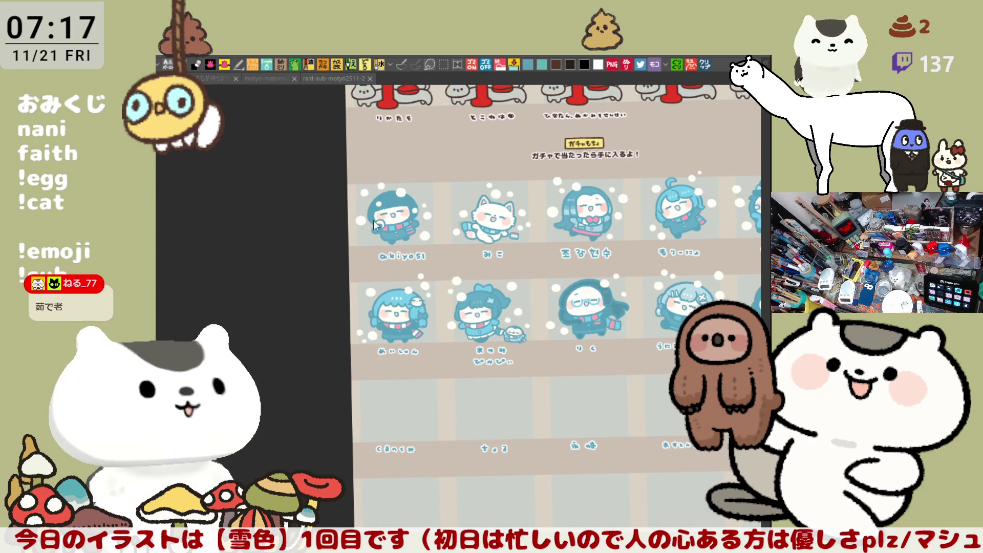
pyautogui.moveTo(537, 308); pyautogui.dragTo(353, 299)
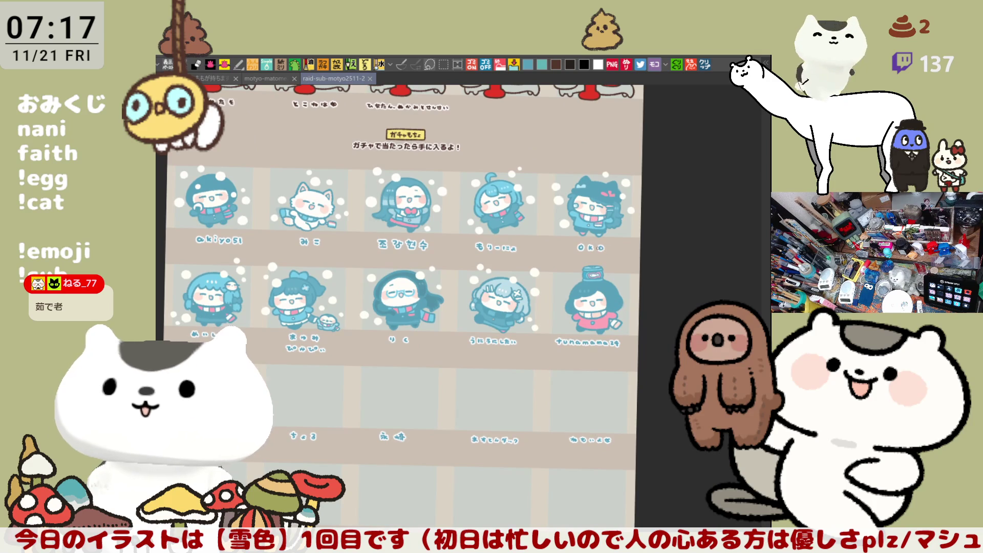
pyautogui.scroll(2, 538, 254)
pyautogui.scroll(2, 538, 254)
pyautogui.scroll(2, 539, 253)
pyautogui.scroll(1, 538, 254)
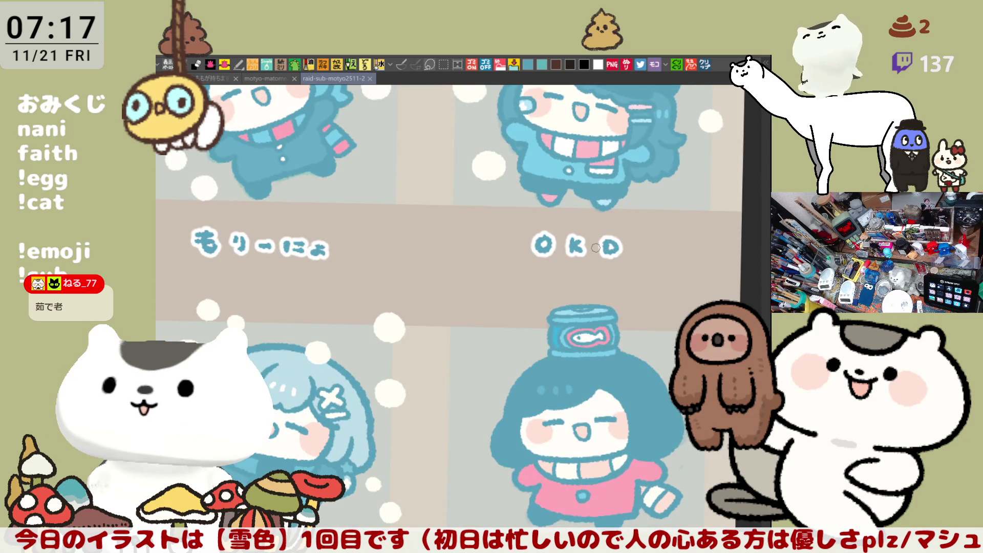
pyautogui.moveTo(596, 248); pyautogui.dragTo(595, 159)
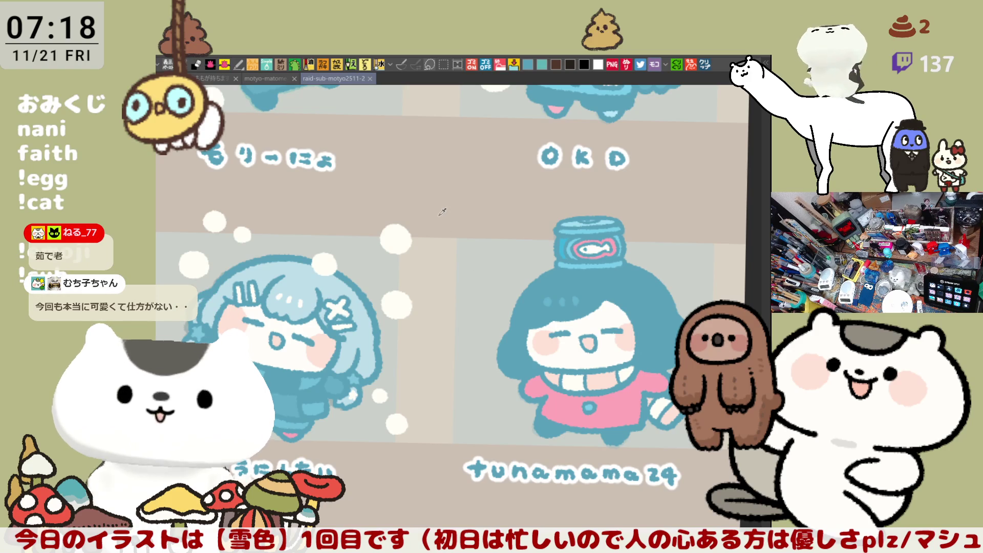
pyautogui.click(523, 244)
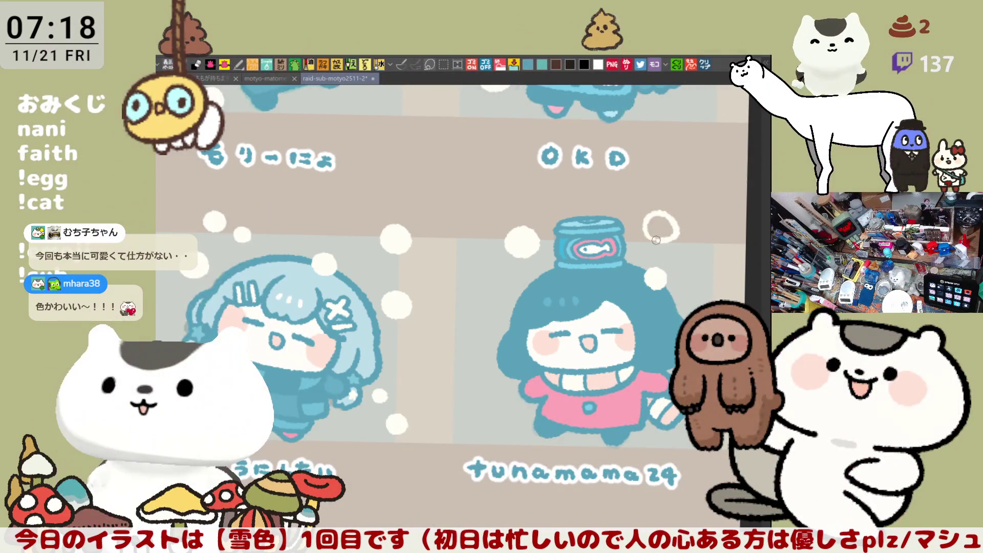
pyautogui.click(660, 231)
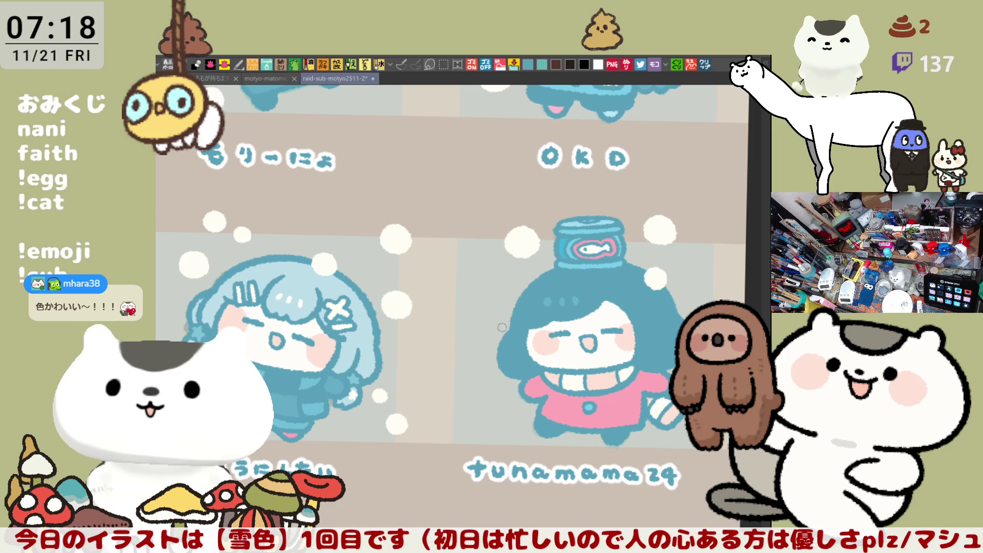
pyautogui.click(475, 307)
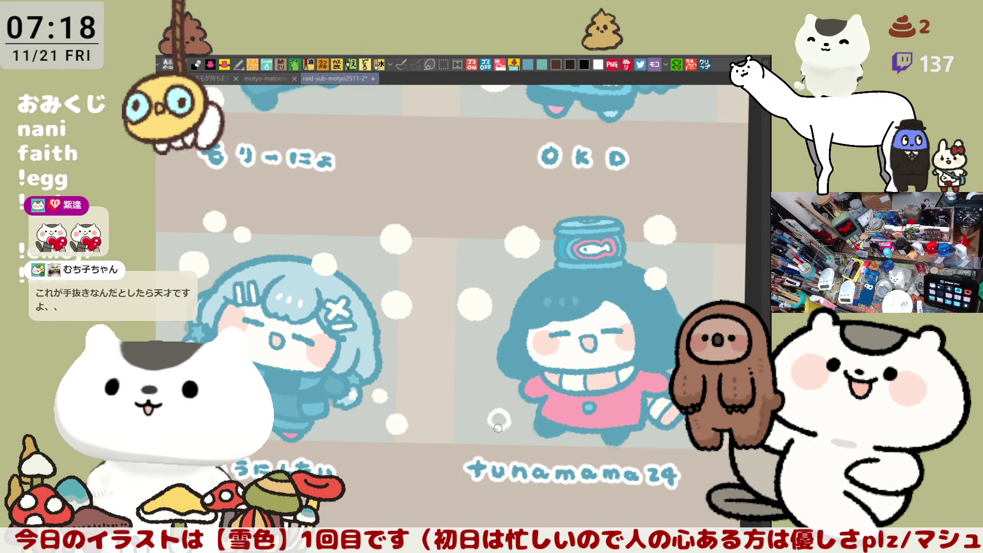
pyautogui.hotkey('ctrl', 'z')
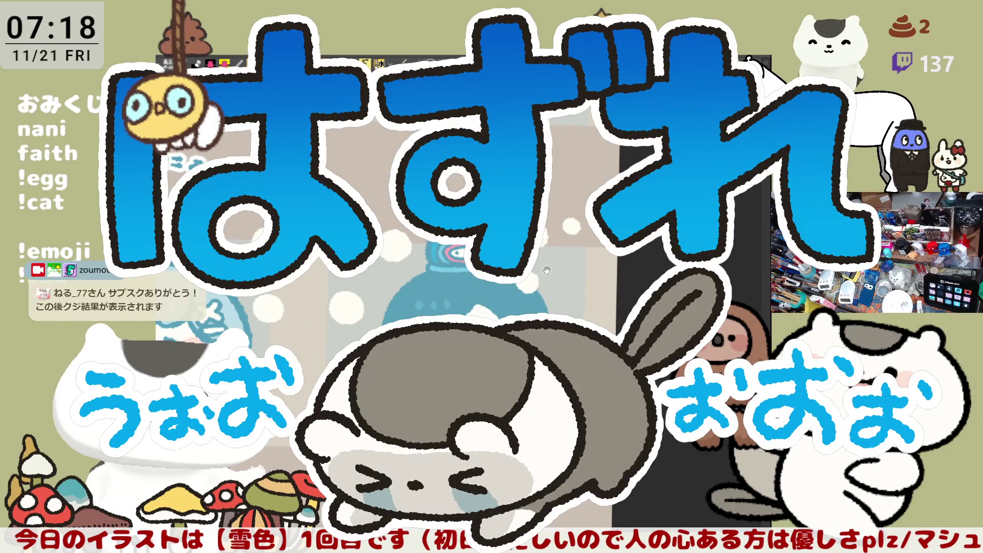
pyautogui.moveTo(557, 264); pyautogui.dragTo(606, 278)
pyautogui.scroll(-3, 607, 278)
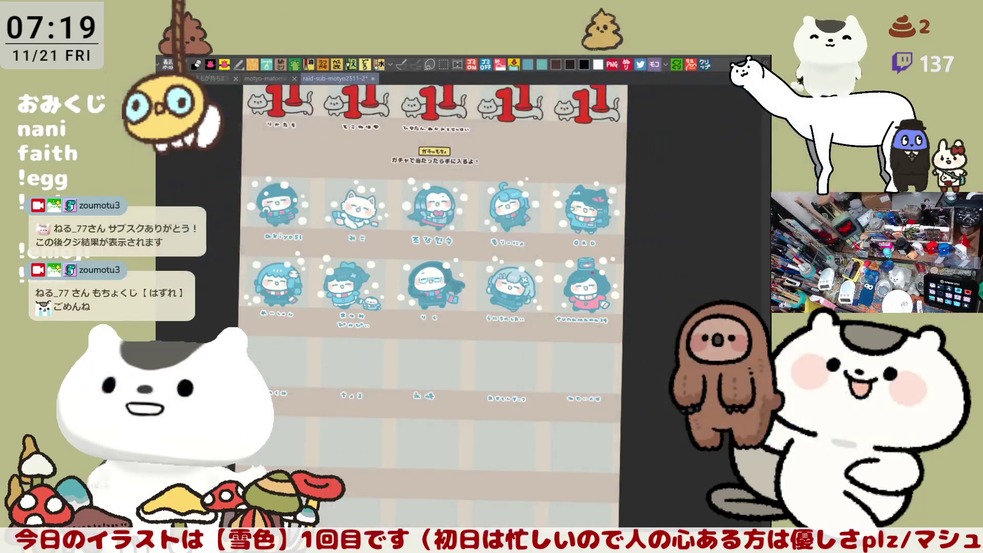
pyautogui.scroll(2, 399, 307)
pyautogui.scroll(2, 399, 307)
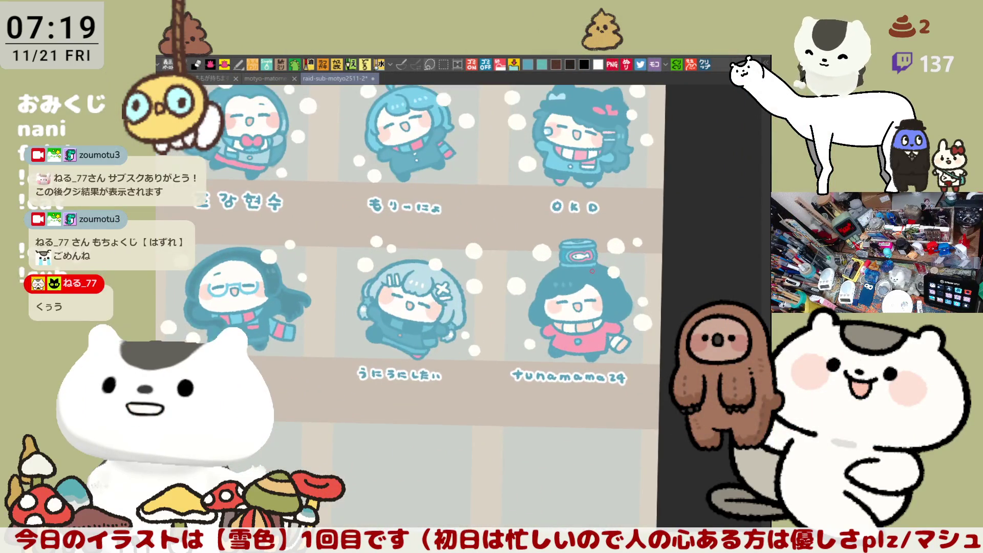
pyautogui.scroll(-2, 400, 307)
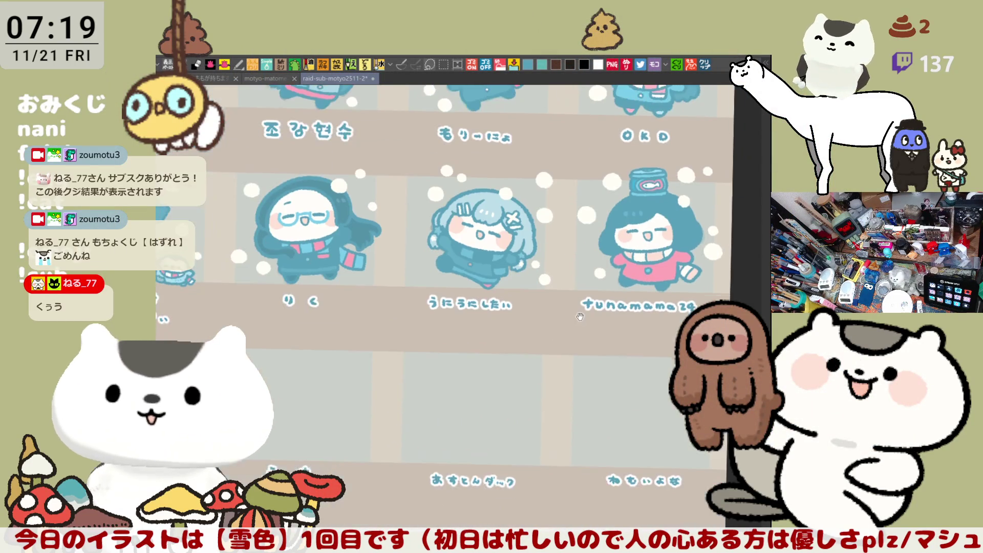
pyautogui.scroll(2, 399, 307)
pyautogui.scroll(1, 622, 229)
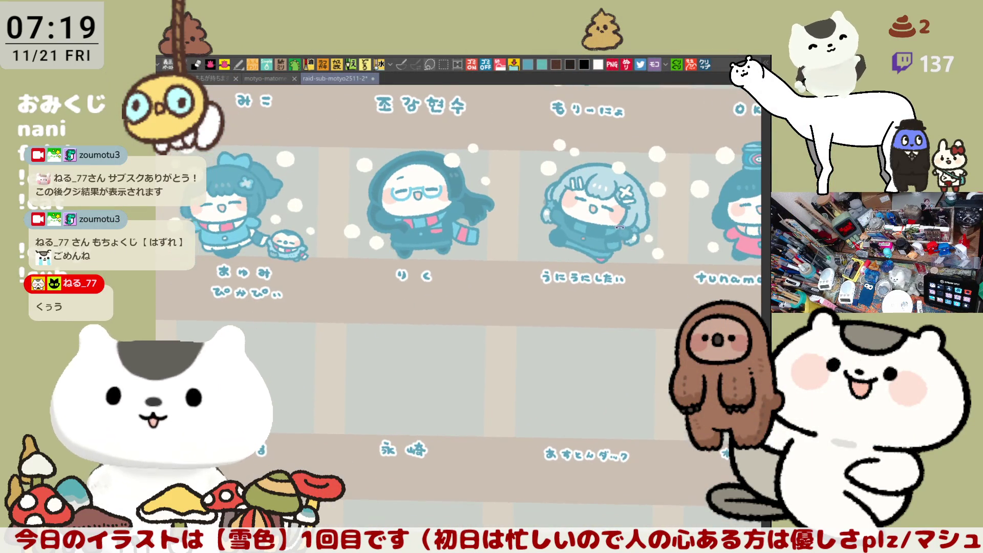
# - Pan the sheet down to the next row so the empty くまのくみ cell is centred
pyautogui.moveTo(417, 359); pyautogui.dragTo(640, 237)
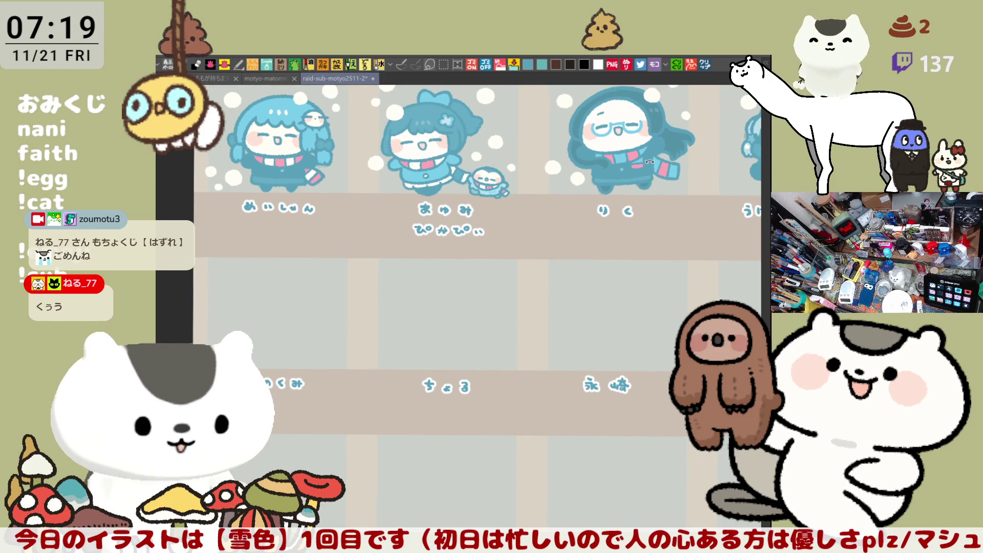
pyautogui.scroll(-2, 477, 269)
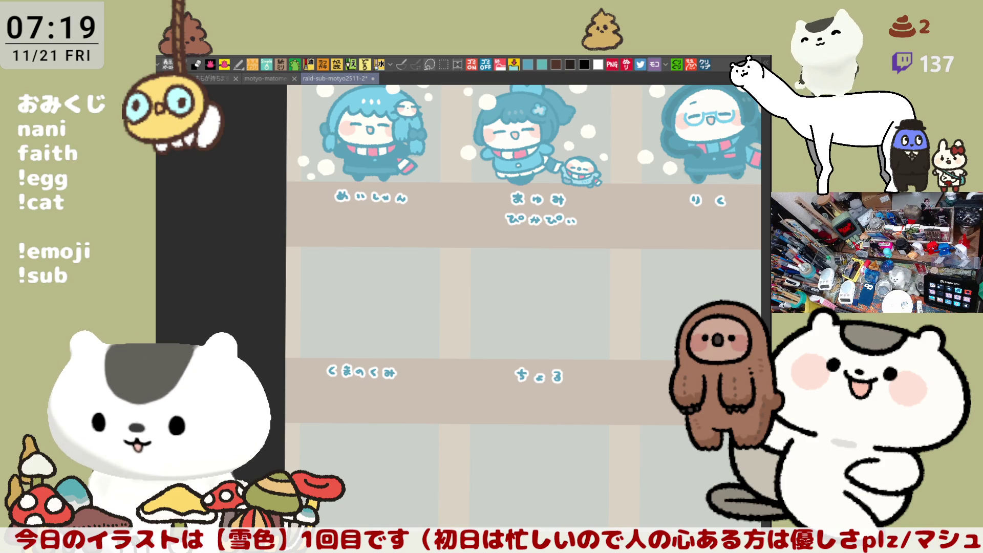
pyautogui.moveTo(561, 376); pyautogui.dragTo(551, 355)
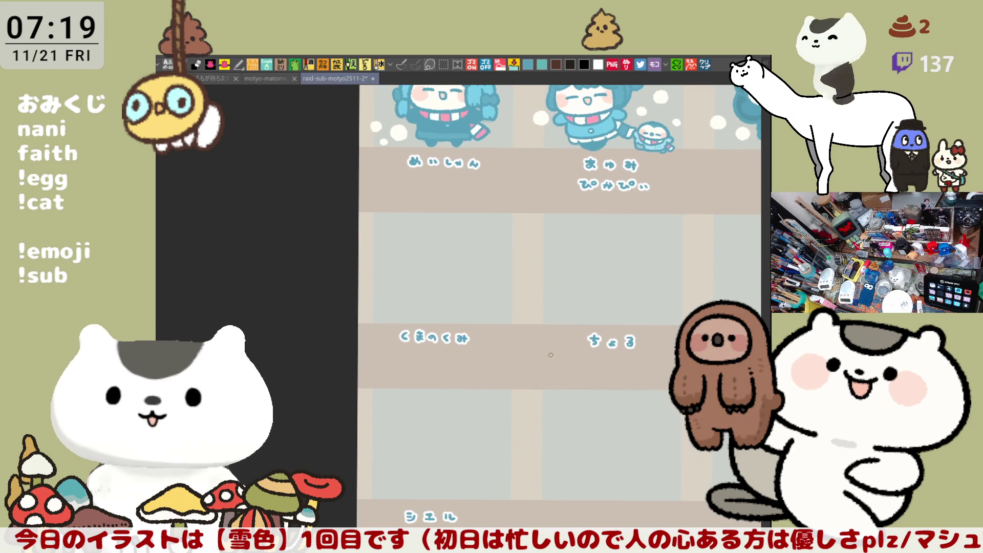
pyautogui.scroll(5, 554, 378)
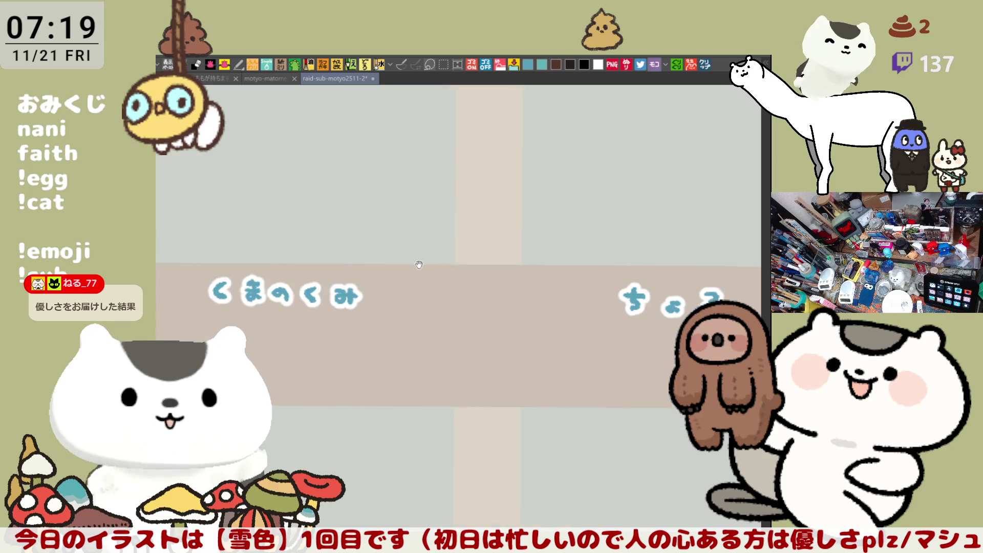
pyautogui.scroll(-1, 495, 323)
pyautogui.scroll(-1, 495, 324)
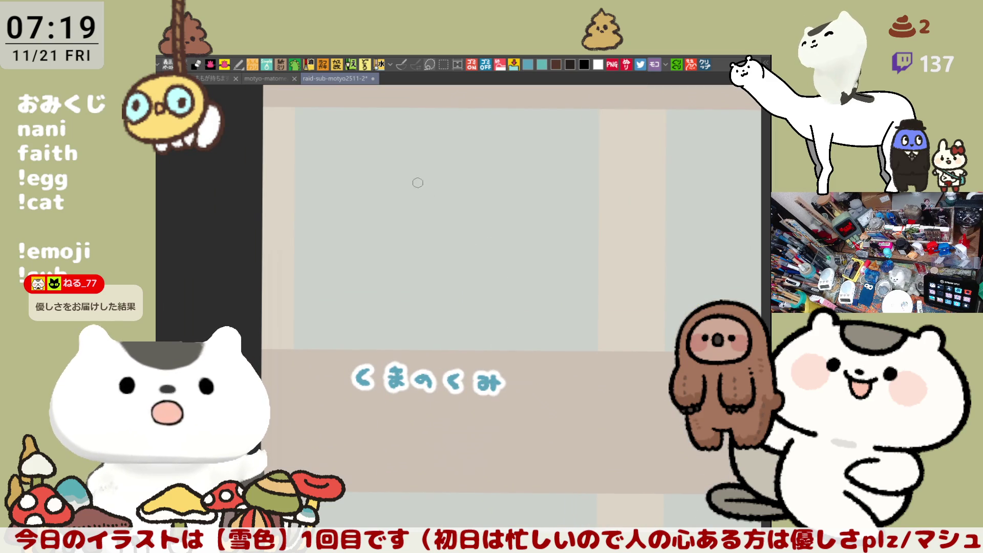
# - Sketch the left and right curves of the chibi head in light blue, redoing the left until it sits right
pyautogui.hotkey('ctrl', 'z')
pyautogui.moveTo(407, 158); pyautogui.dragTo(433, 260)
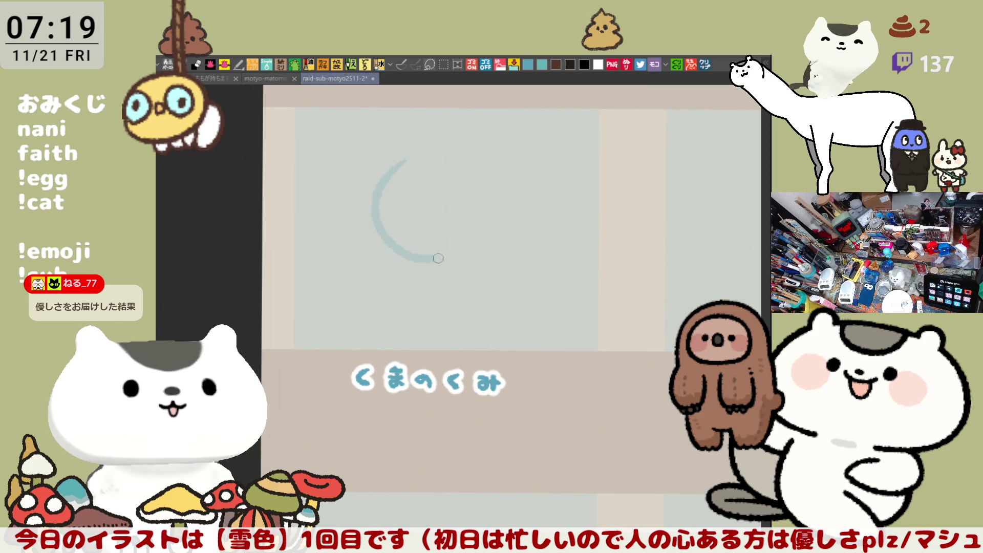
pyautogui.hotkey('ctrl', 'z')
pyautogui.moveTo(407, 165)
pyautogui.mouseDown()
pyautogui.moveTo(422, 259)
pyautogui.moveTo(307, 230)
pyautogui.mouseUp()
pyautogui.hotkey('ctrl', 'z')
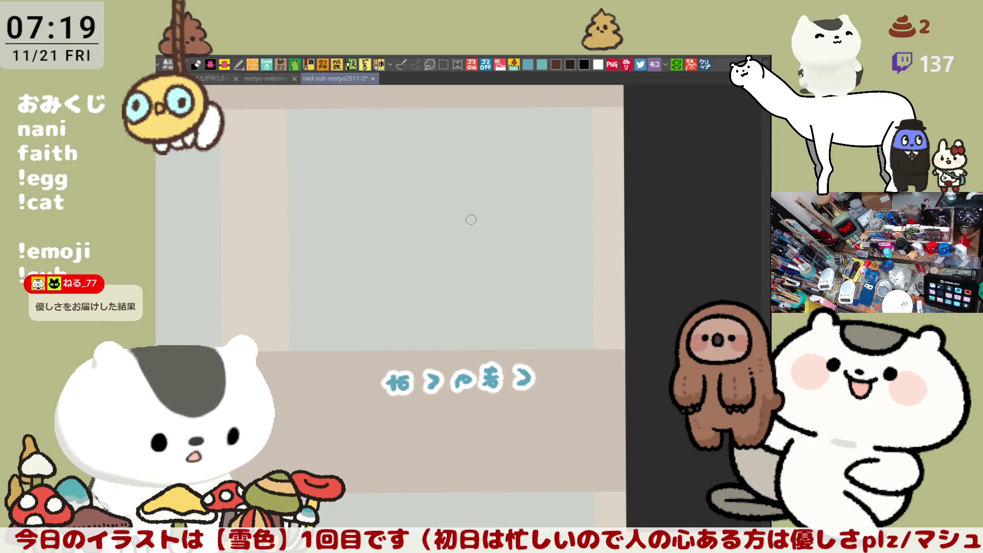
pyautogui.moveTo(393, 233); pyautogui.dragTo(432, 235)
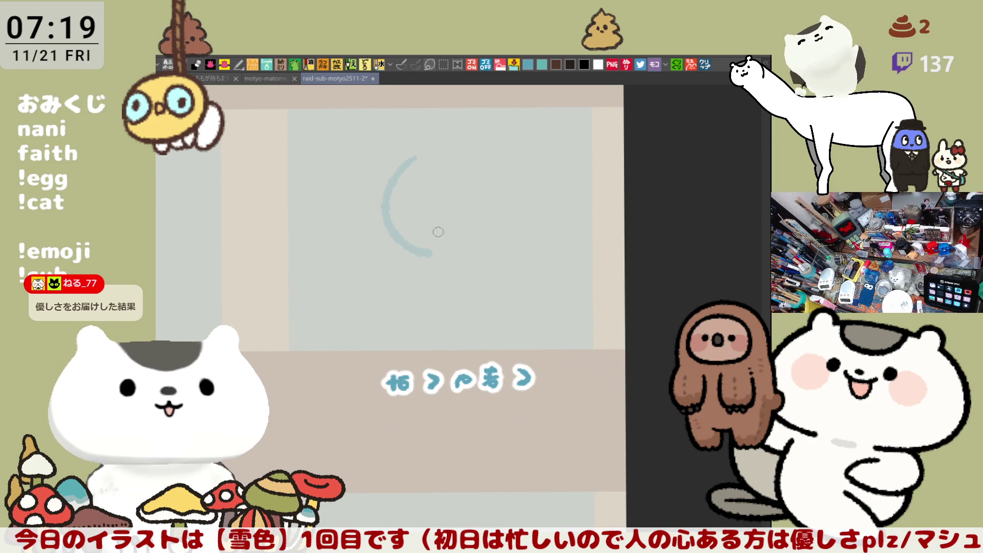
pyautogui.hotkey('ctrl', 'z')
pyautogui.moveTo(396, 165); pyautogui.dragTo(362, 243)
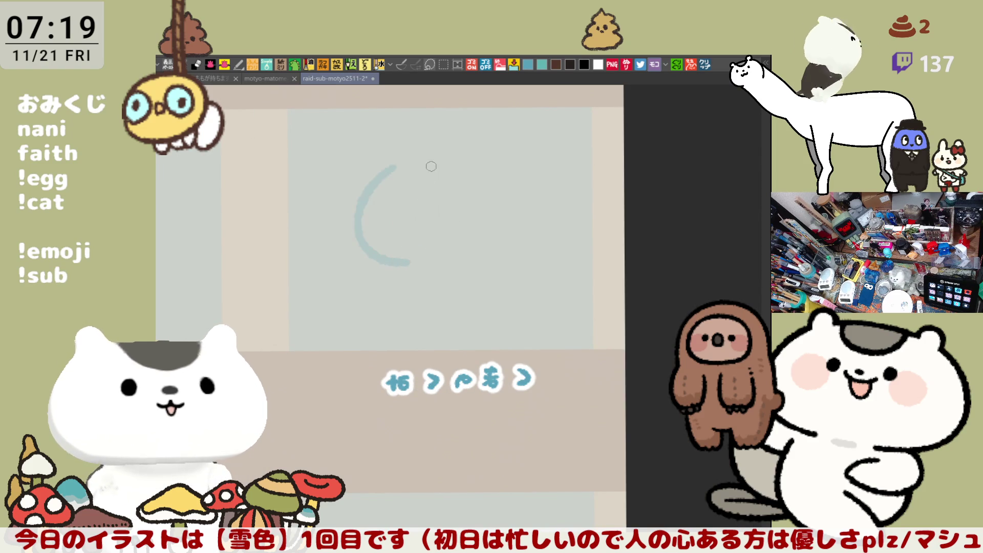
pyautogui.moveTo(516, 232); pyautogui.dragTo(488, 259)
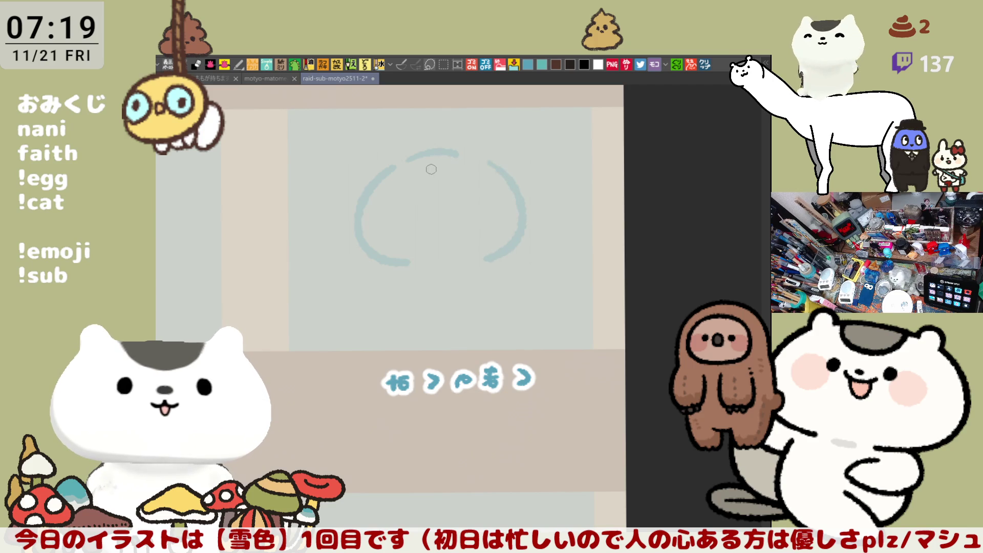
# - Draw the curly fringe across the forehead and the left side of the hair outline
pyautogui.moveTo(430, 169); pyautogui.dragTo(442, 192)
pyautogui.hotkey('ctrl', 'z')
pyautogui.moveTo(419, 158); pyautogui.dragTo(437, 184)
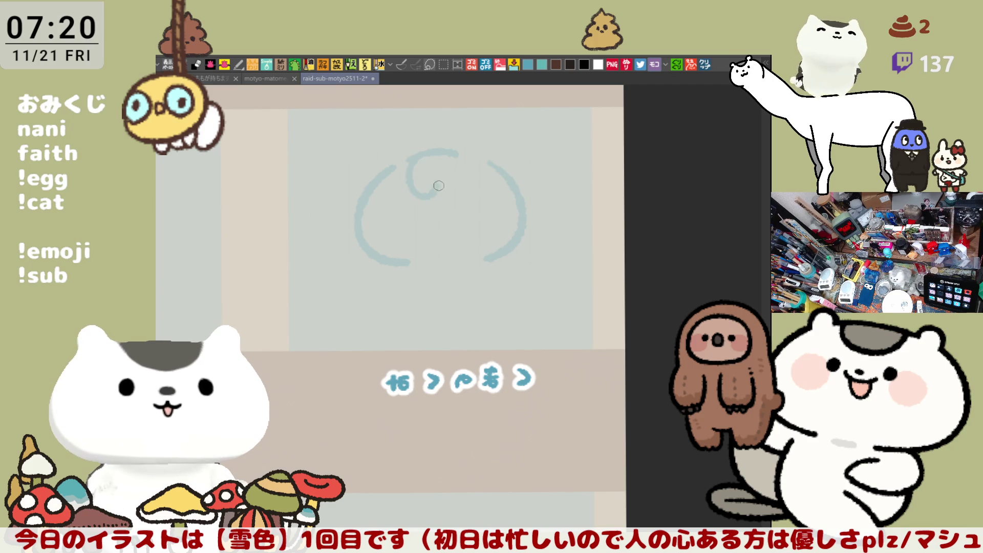
pyautogui.moveTo(444, 146)
pyautogui.mouseDown()
pyautogui.moveTo(523, 171)
pyautogui.moveTo(539, 224)
pyautogui.mouseUp()
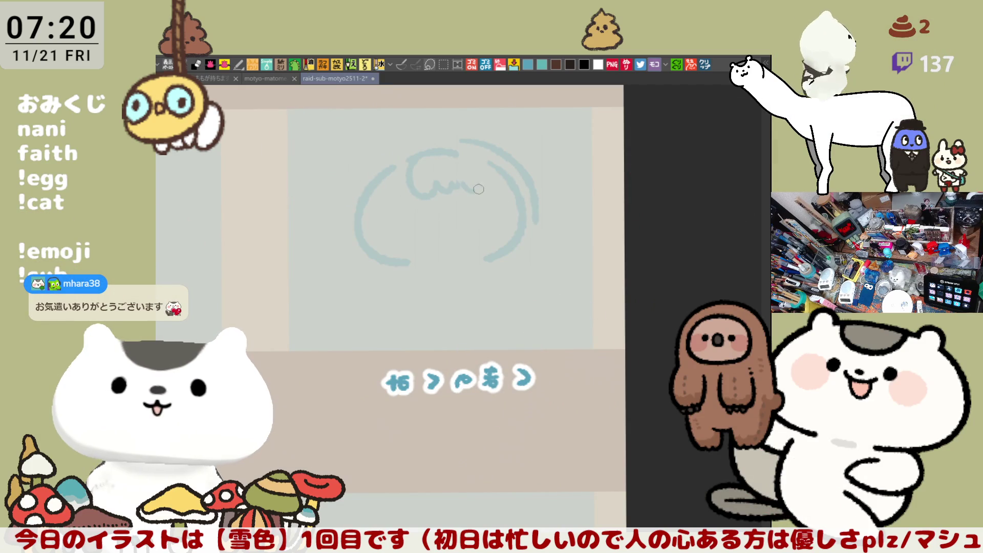
pyautogui.moveTo(483, 182); pyautogui.dragTo(522, 225)
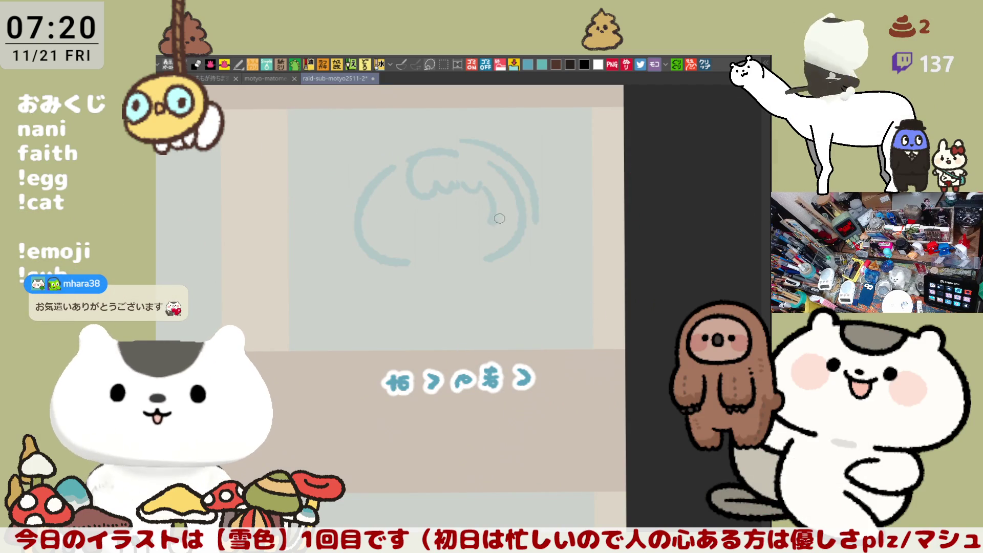
pyautogui.moveTo(367, 168); pyautogui.dragTo(353, 231)
pyautogui.moveTo(353, 185); pyautogui.dragTo(358, 236)
# - Draw the arc over the top of the head, redoing it repeatedly until the curve is clean
pyautogui.moveTo(373, 163); pyautogui.dragTo(445, 135)
pyautogui.moveTo(385, 150)
pyautogui.mouseDown()
pyautogui.moveTo(455, 137)
pyautogui.moveTo(504, 156)
pyautogui.mouseUp()
pyautogui.hotkey('ctrl', 'z')
pyautogui.moveTo(373, 163); pyautogui.dragTo(476, 138)
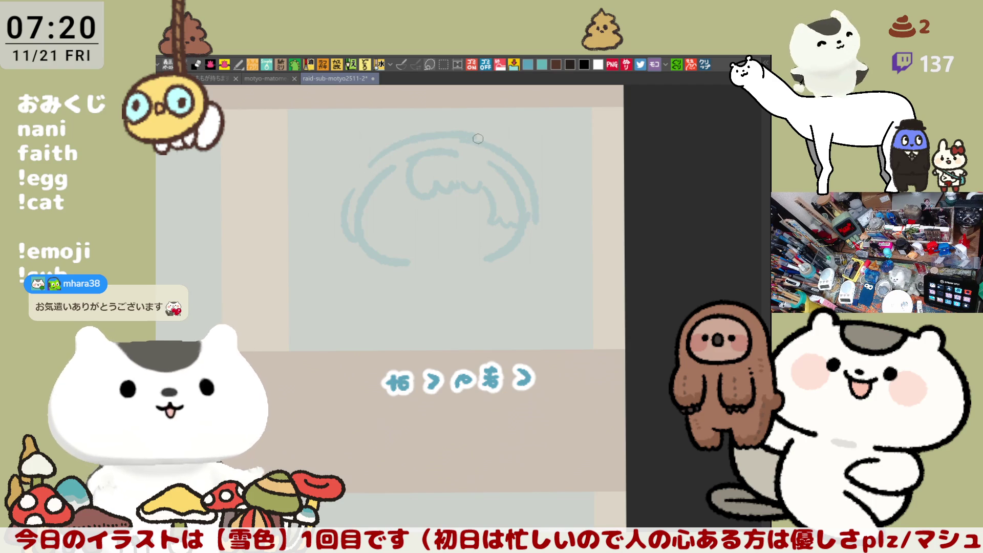
pyautogui.hotkey('ctrl', 'z')
pyautogui.moveTo(384, 153); pyautogui.dragTo(473, 144)
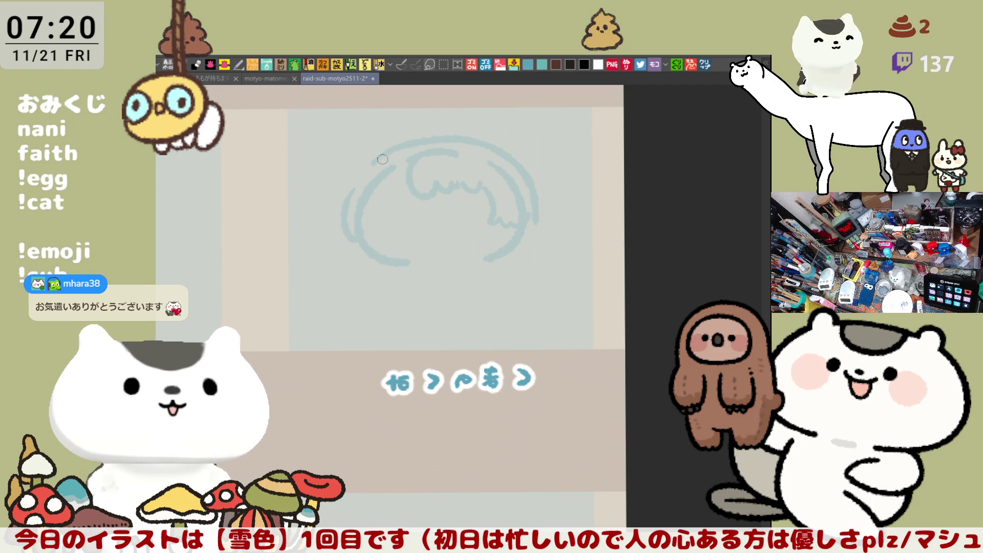
pyautogui.hotkey('ctrl', 'z')
pyautogui.moveTo(385, 154); pyautogui.dragTo(460, 136)
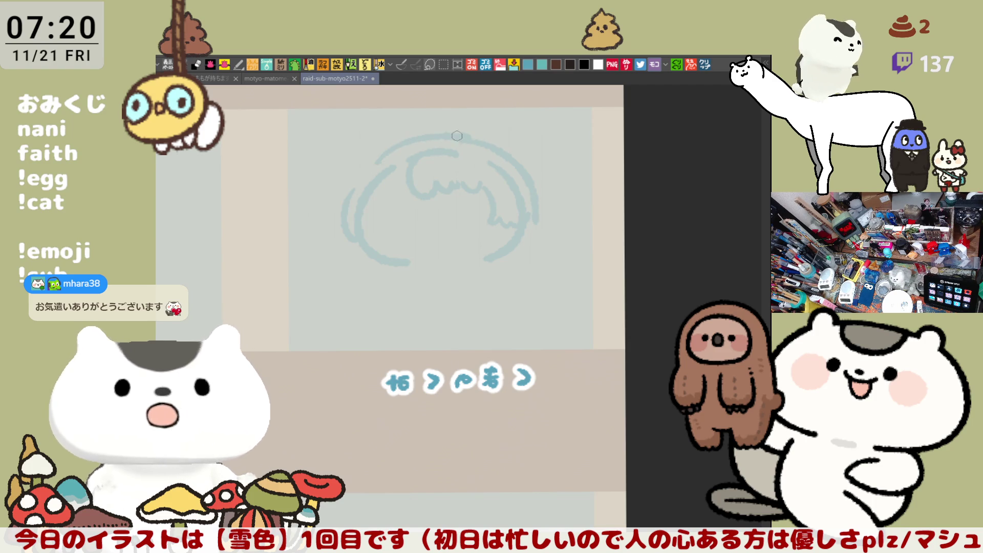
pyautogui.hotkey('ctrl', 'z')
pyautogui.moveTo(369, 169); pyautogui.dragTo(469, 140)
pyautogui.hotkey('ctrl', 'z')
pyautogui.moveTo(366, 173); pyautogui.dragTo(451, 139)
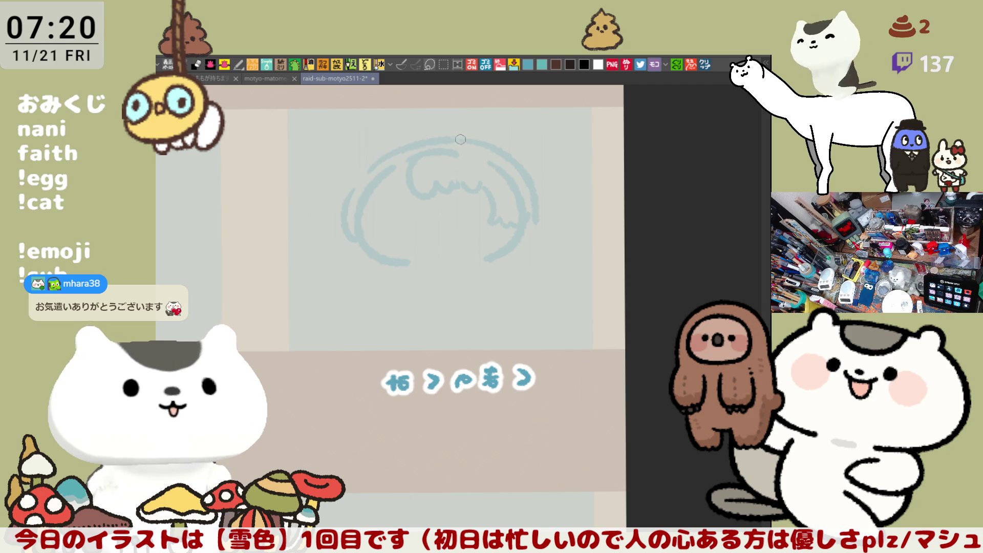
pyautogui.hotkey('ctrl', 'z')
pyautogui.moveTo(373, 162); pyautogui.dragTo(463, 135)
pyautogui.hotkey('ctrl', 'z')
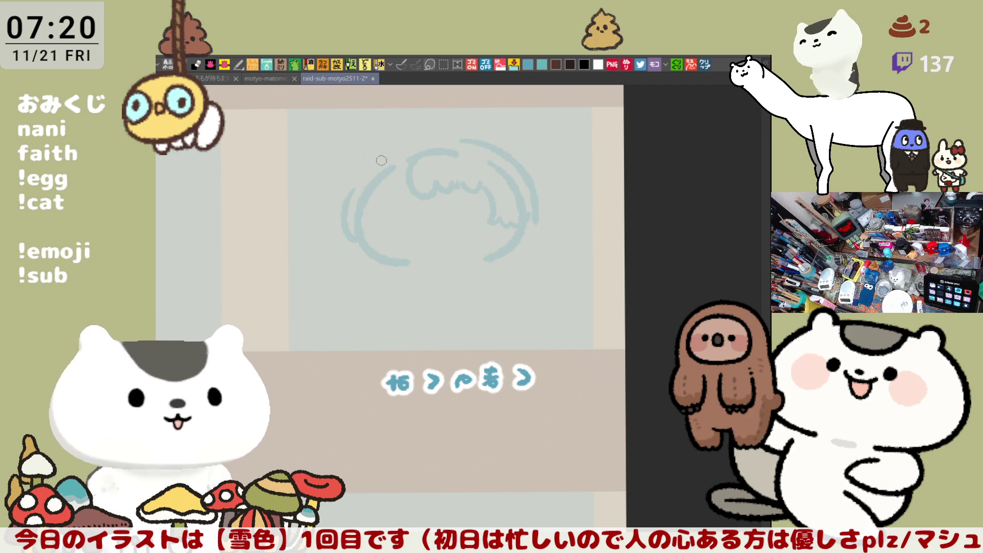
pyautogui.moveTo(374, 163); pyautogui.dragTo(469, 138)
pyautogui.hotkey('ctrl', 'z')
pyautogui.moveTo(370, 167); pyautogui.dragTo(453, 137)
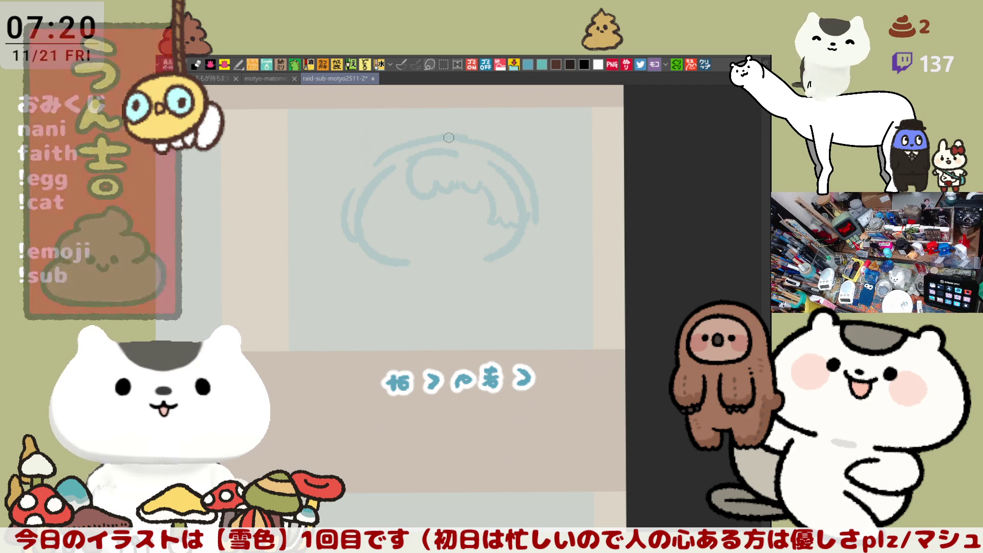
pyautogui.hotkey('ctrl', 'z')
pyautogui.scroll(2, 452, 146)
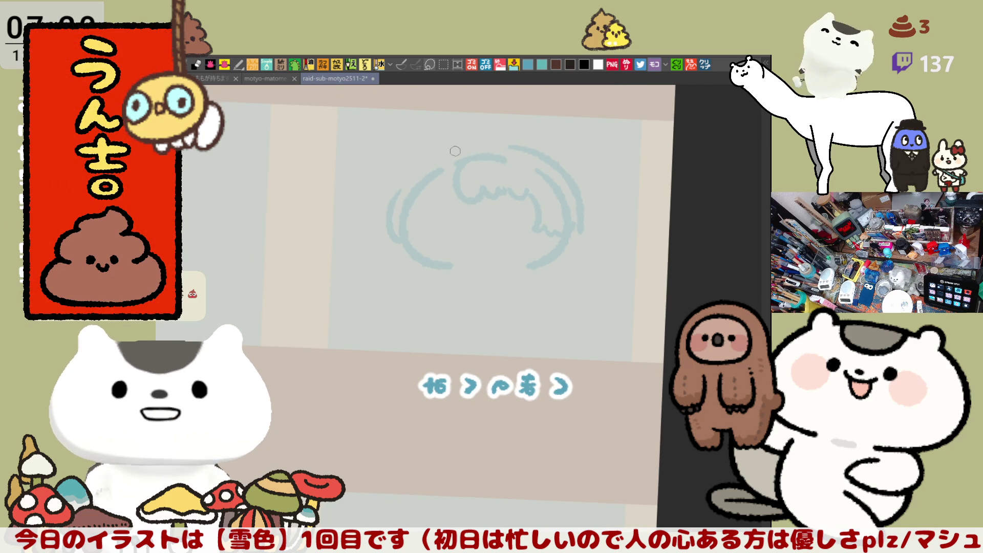
pyautogui.moveTo(430, 157); pyautogui.dragTo(507, 145)
pyautogui.hotkey('ctrl', 'z')
pyautogui.moveTo(423, 163); pyautogui.dragTo(481, 149)
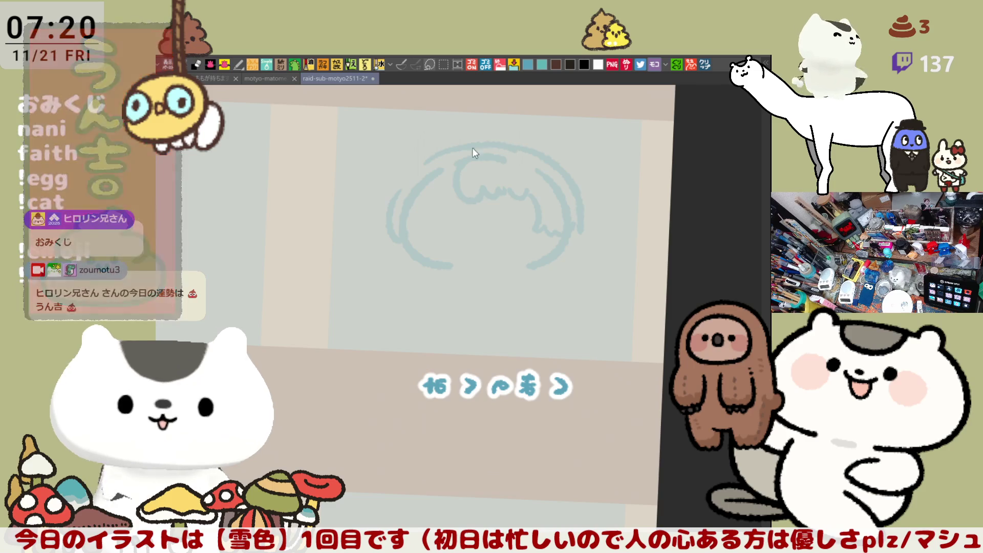
# - Add the left and right bear ears on top of the head, reshaping each once or twice
pyautogui.moveTo(411, 175); pyautogui.dragTo(460, 149)
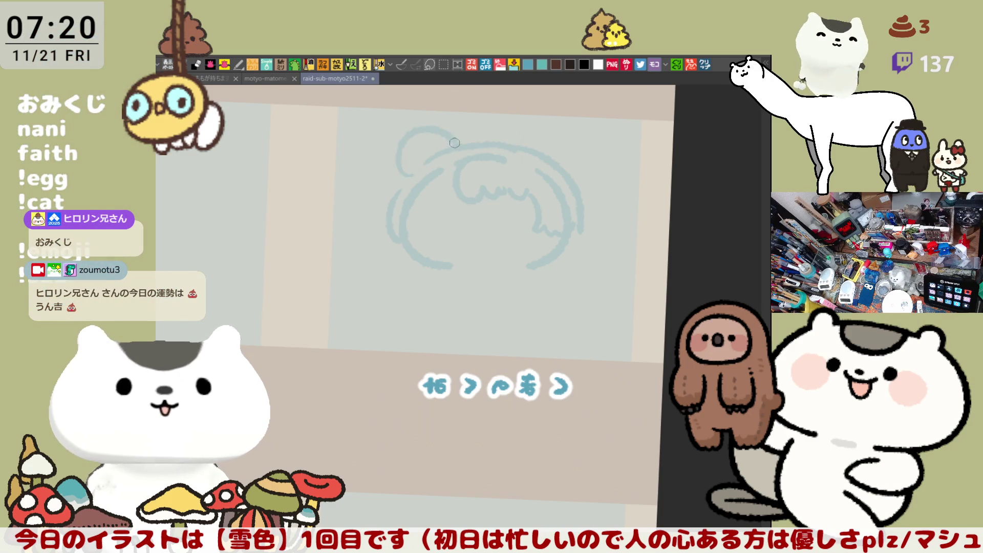
pyautogui.hotkey('ctrl', 'z')
pyautogui.moveTo(408, 172); pyautogui.dragTo(451, 146)
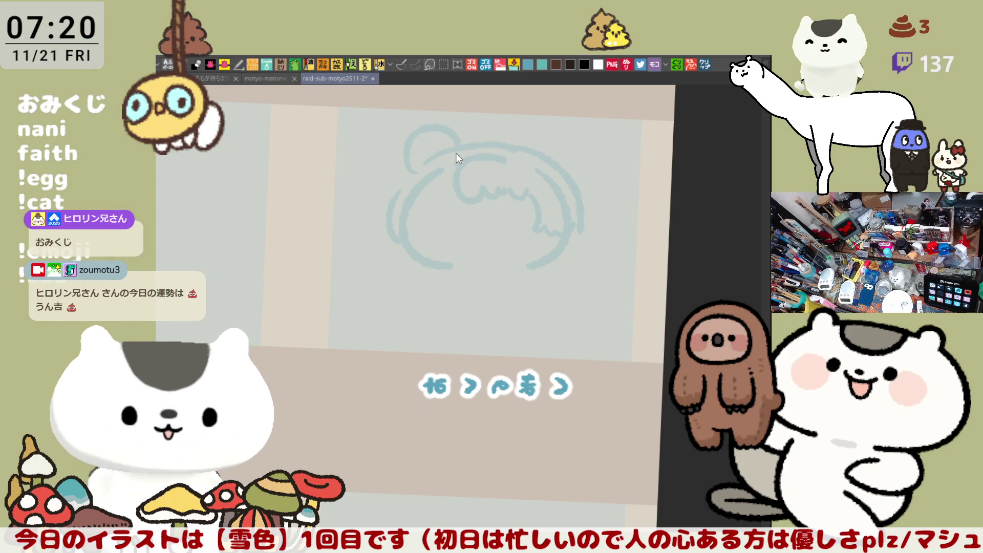
pyautogui.moveTo(560, 133); pyautogui.dragTo(572, 175)
pyautogui.hotkey('ctrl', 'z')
pyautogui.moveTo(524, 147); pyautogui.dragTo(574, 176)
pyautogui.hotkey('ctrl', 'z')
pyautogui.moveTo(524, 147); pyautogui.dragTo(562, 176)
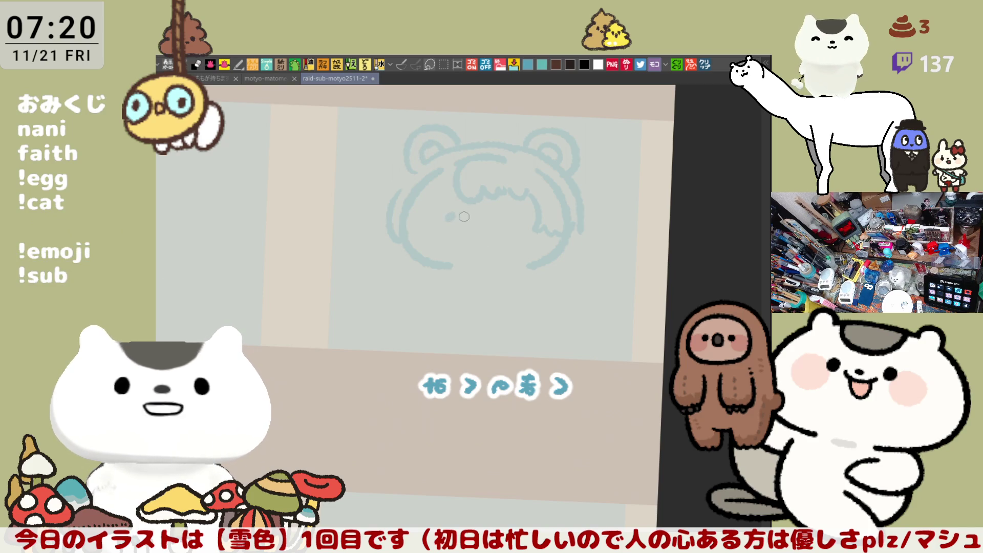
# - Draw the two closed eyes and wavy fringe lines inside the face
pyautogui.moveTo(445, 214); pyautogui.dragTo(460, 211)
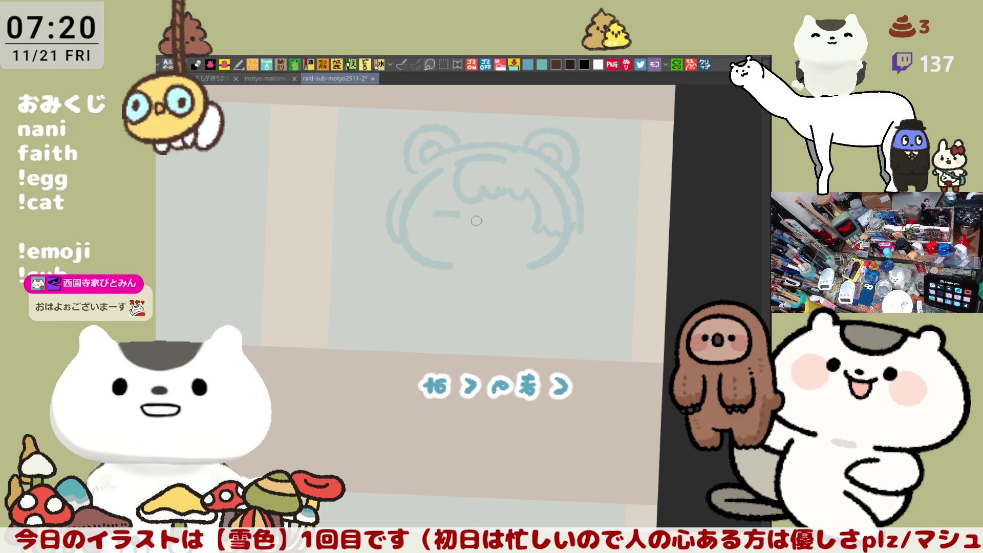
pyautogui.moveTo(501, 217); pyautogui.dragTo(533, 221)
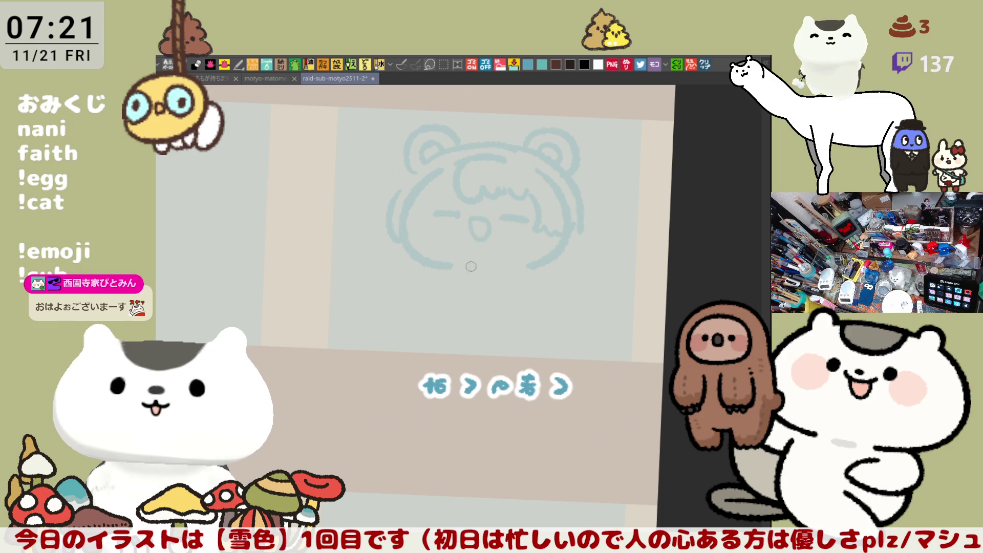
pyautogui.moveTo(466, 160); pyautogui.dragTo(506, 158)
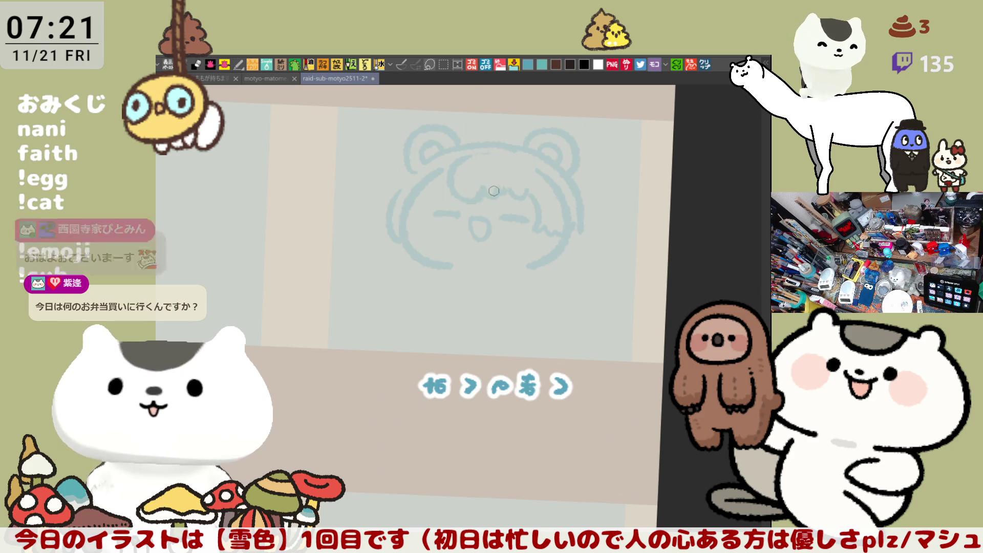
pyautogui.moveTo(465, 182); pyautogui.dragTo(538, 189)
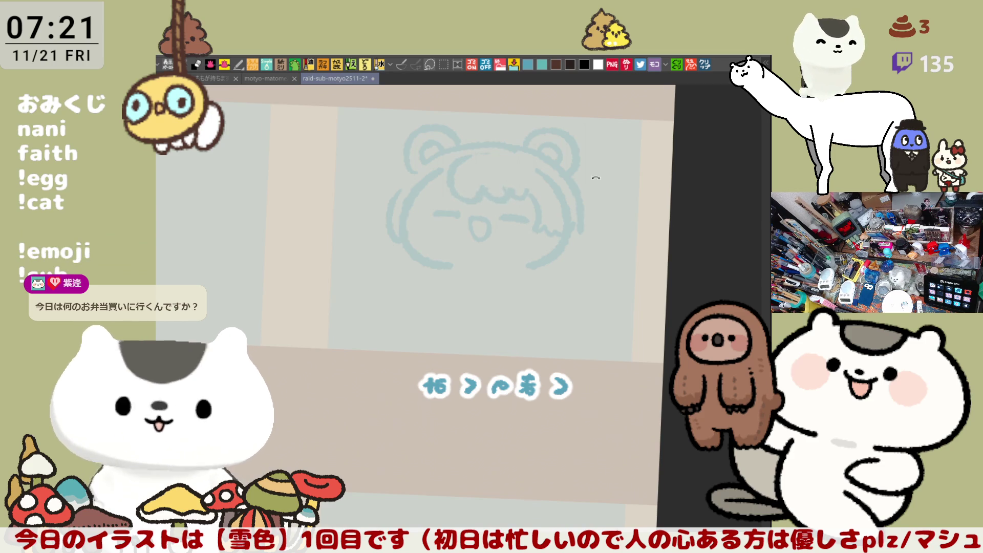
# - Add a side lock beside the right of the head and curved hair strokes to the bangs
pyautogui.press('space')
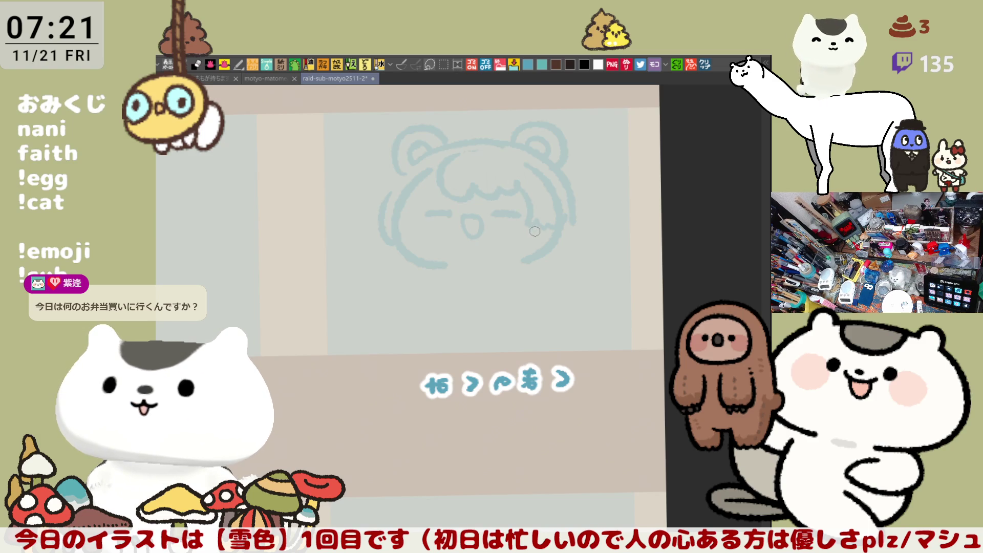
pyautogui.moveTo(531, 238); pyautogui.dragTo(567, 258)
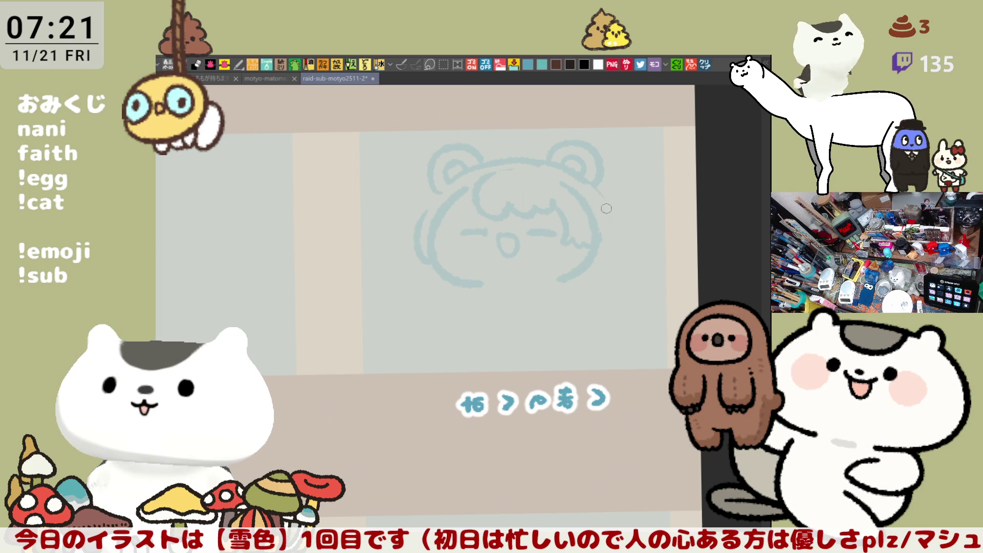
pyautogui.moveTo(603, 188); pyautogui.dragTo(615, 244)
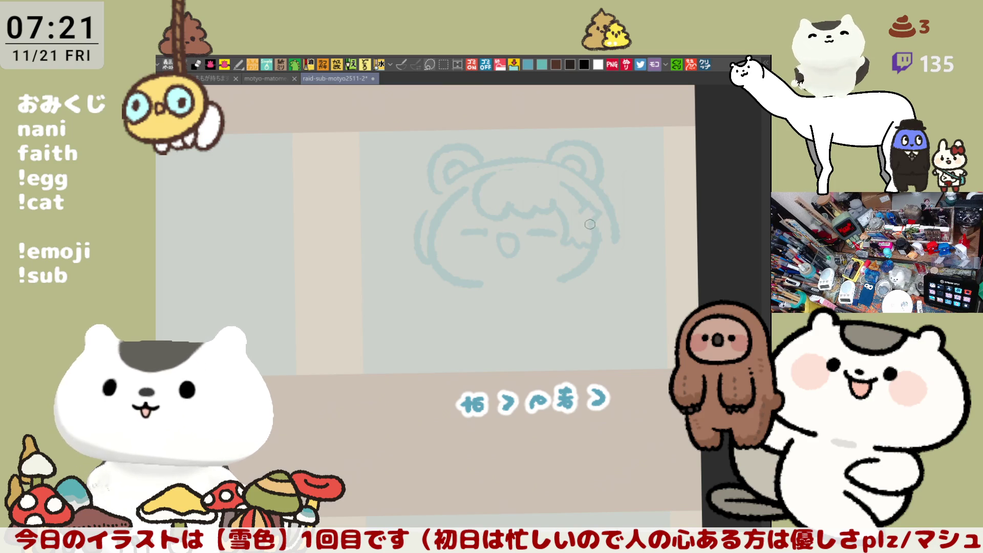
pyautogui.moveTo(571, 227); pyautogui.dragTo(619, 234)
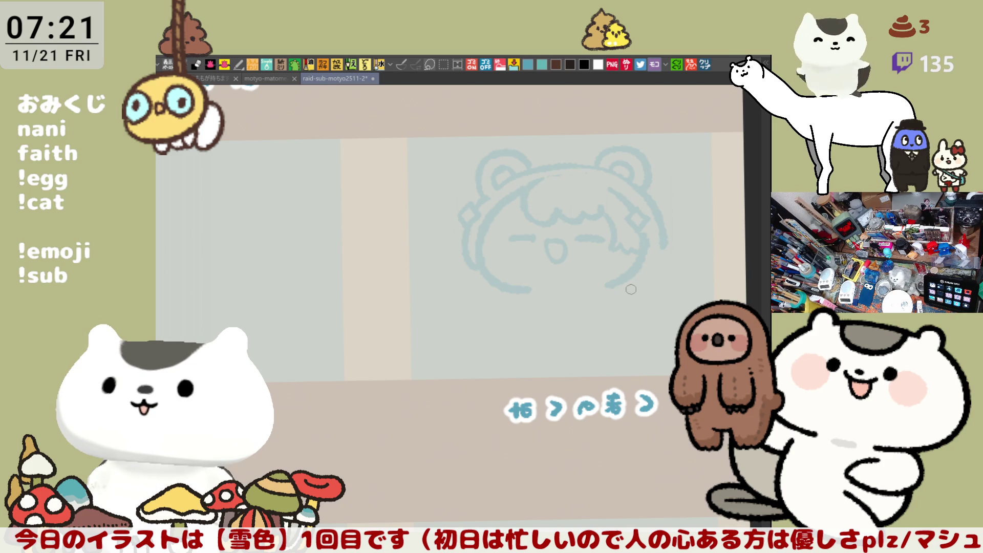
pyautogui.moveTo(558, 178)
pyautogui.mouseDown()
pyautogui.moveTo(576, 200)
pyautogui.moveTo(599, 204)
pyautogui.mouseUp()
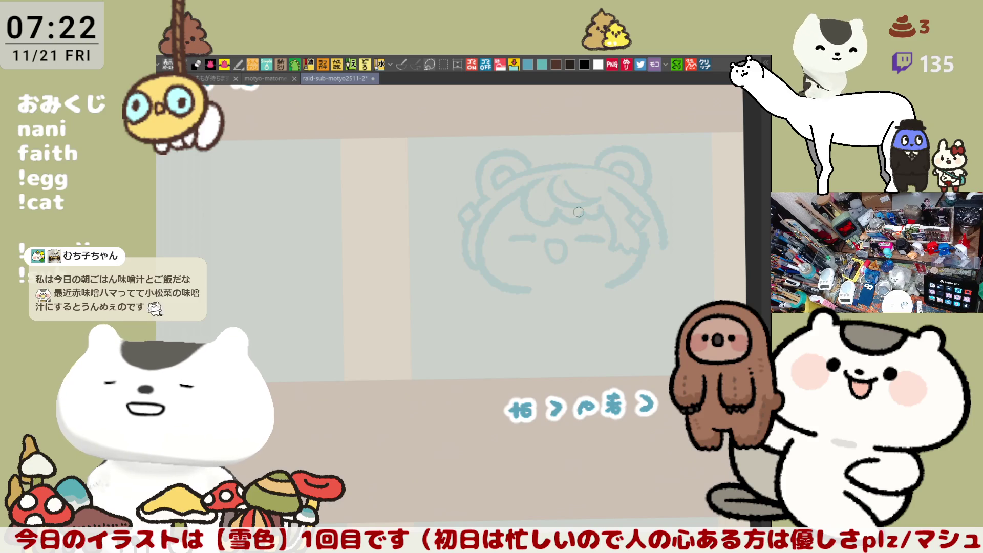
# - Sketch a hair clip on the right, long hair flowing down both sides, and a chin line under the face
pyautogui.moveTo(626, 237); pyautogui.dragTo(594, 231)
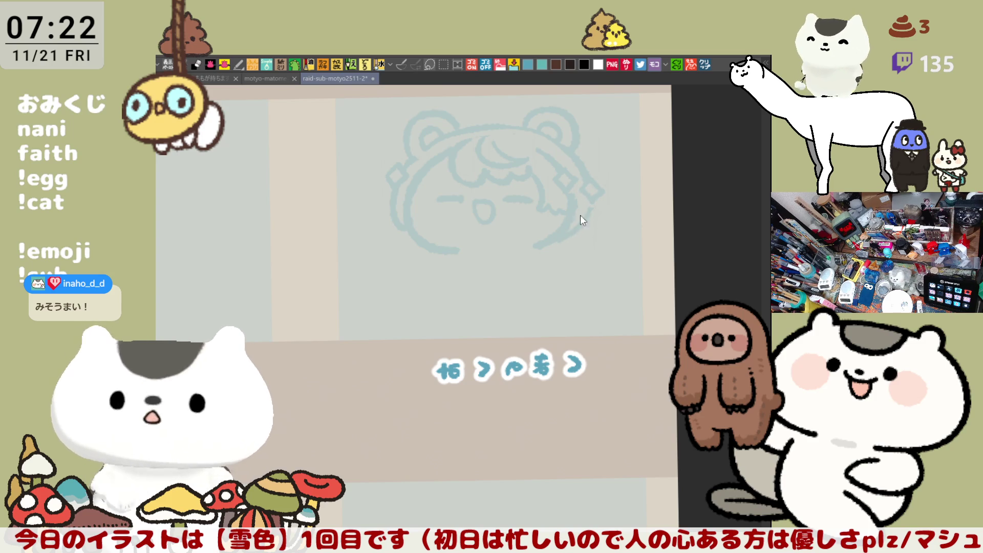
pyautogui.moveTo(586, 197); pyautogui.dragTo(561, 229)
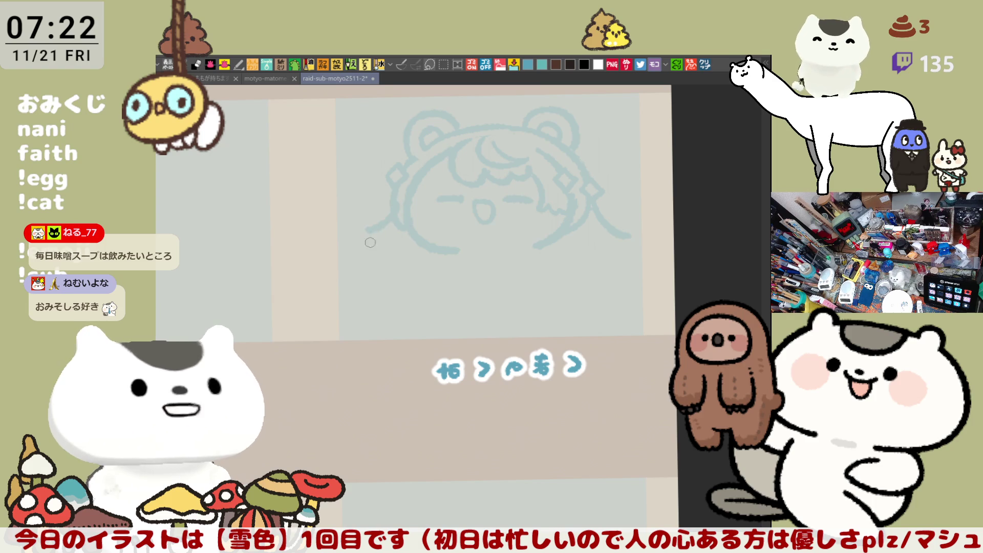
pyautogui.moveTo(391, 218); pyautogui.dragTo(401, 276)
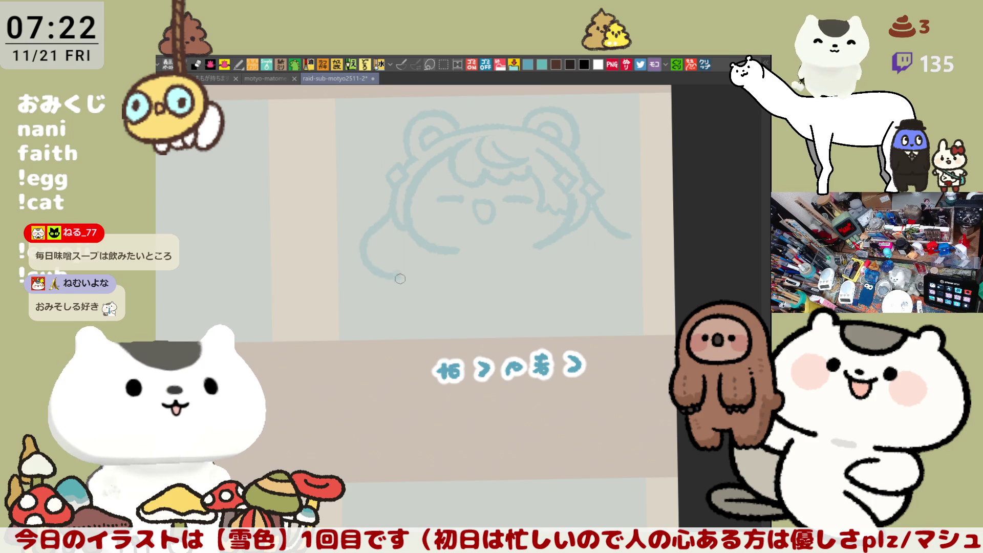
pyautogui.moveTo(603, 211); pyautogui.dragTo(608, 262)
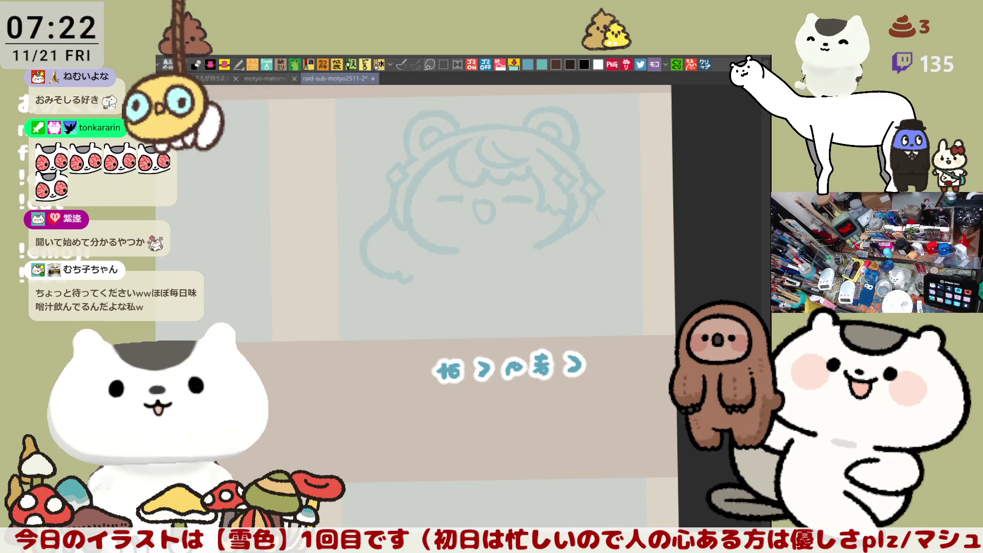
pyautogui.moveTo(606, 203); pyautogui.dragTo(614, 230)
pyautogui.moveTo(542, 245)
pyautogui.mouseDown()
pyautogui.moveTo(480, 254)
pyautogui.moveTo(499, 255)
pyautogui.moveTo(488, 263)
pyautogui.moveTo(515, 254)
pyautogui.moveTo(462, 252)
pyautogui.moveTo(515, 256)
pyautogui.mouseUp()
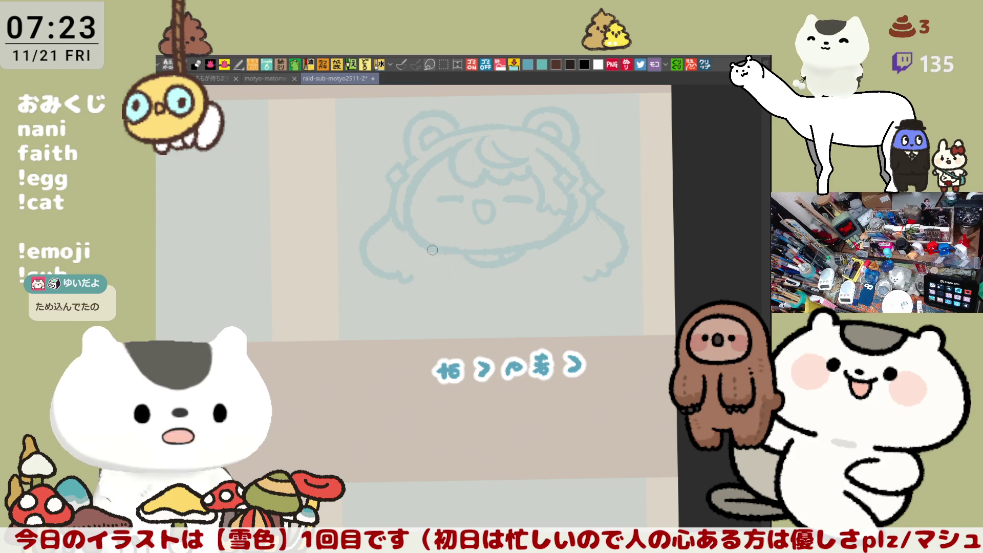
pyautogui.moveTo(403, 267); pyautogui.dragTo(440, 271)
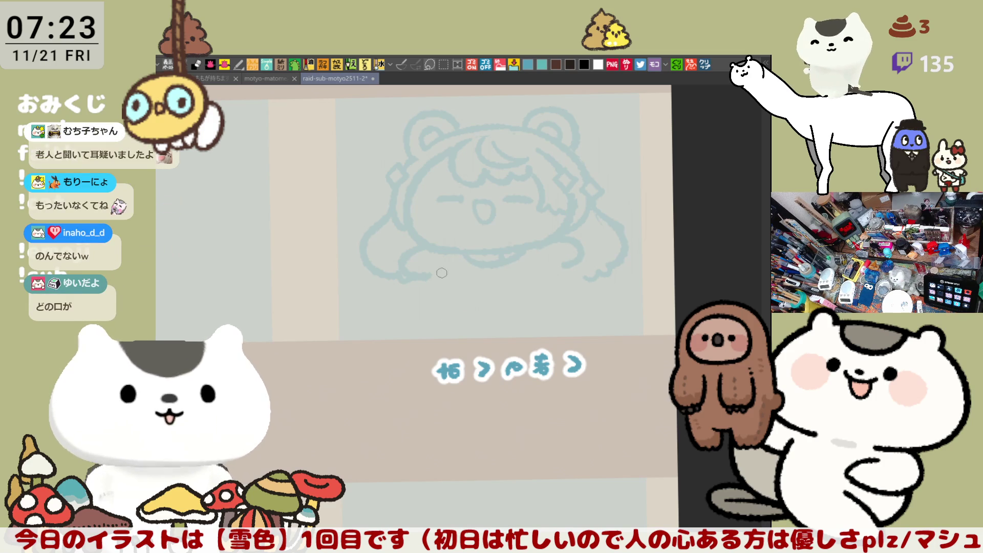
# - Draw the body outline below the head and a striped scarf line under the face
pyautogui.moveTo(433, 269); pyautogui.dragTo(490, 304)
pyautogui.hotkey('ctrl', 'z')
pyautogui.moveTo(431, 267); pyautogui.dragTo(539, 309)
pyautogui.hotkey('ctrl', 'z')
pyautogui.moveTo(432, 273); pyautogui.dragTo(540, 303)
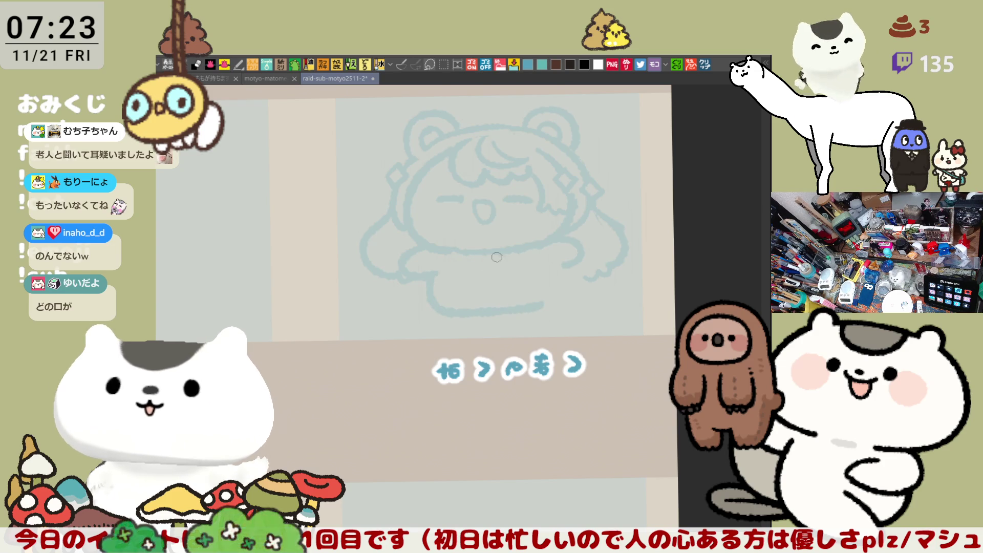
pyautogui.moveTo(430, 254); pyautogui.dragTo(549, 253)
pyautogui.hotkey('ctrl', 'z')
pyautogui.moveTo(433, 245); pyautogui.dragTo(553, 242)
pyautogui.moveTo(487, 251)
pyautogui.mouseDown()
pyautogui.moveTo(488, 269)
pyautogui.moveTo(523, 269)
pyautogui.mouseUp()
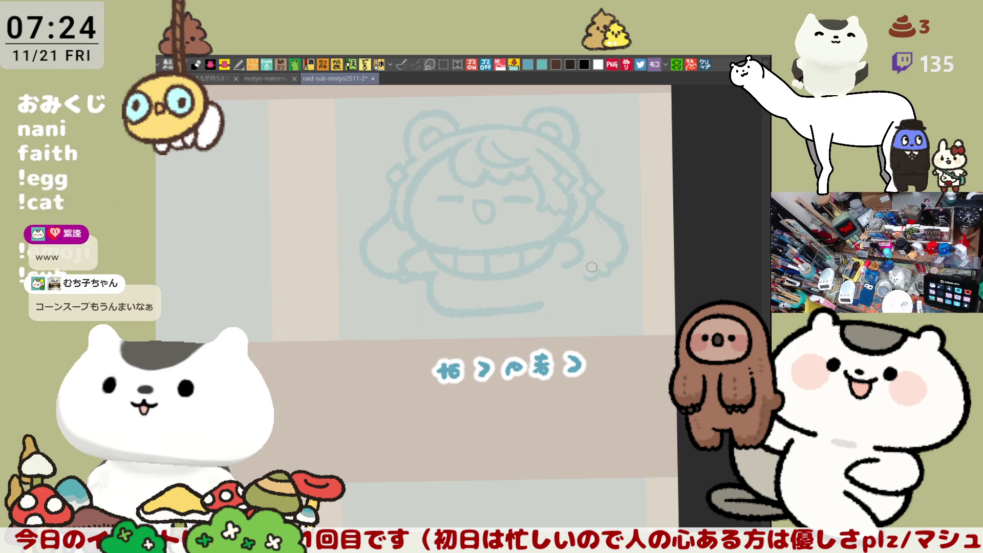
# - Sketch the lower body and trace the bottom edge of the clothing with the feet, redoing stray strokes
pyautogui.moveTo(514, 278); pyautogui.dragTo(542, 296)
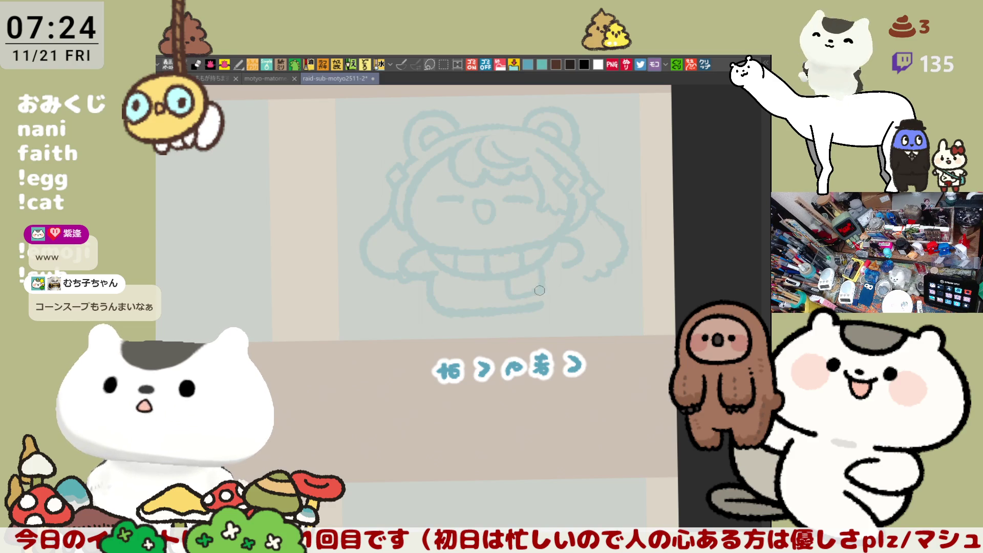
pyautogui.hotkey('ctrl', 'z')
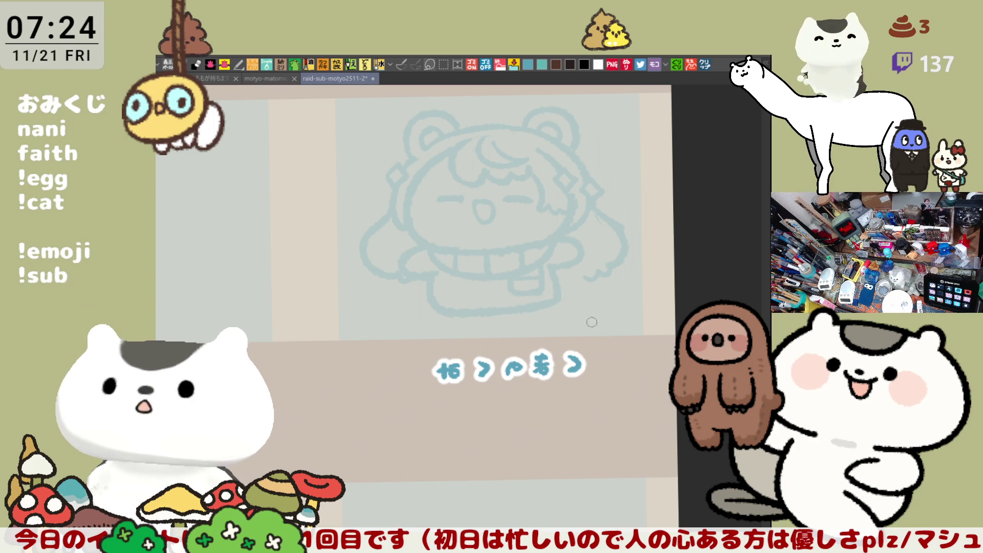
pyautogui.moveTo(587, 327); pyautogui.dragTo(606, 312)
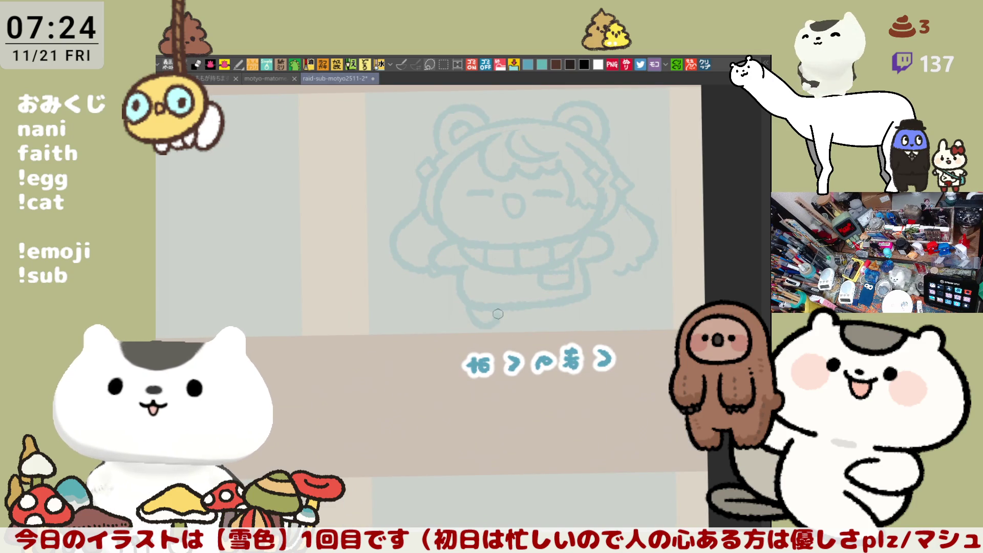
pyautogui.moveTo(486, 310)
pyautogui.mouseDown()
pyautogui.moveTo(505, 310)
pyautogui.moveTo(507, 327)
pyautogui.mouseUp()
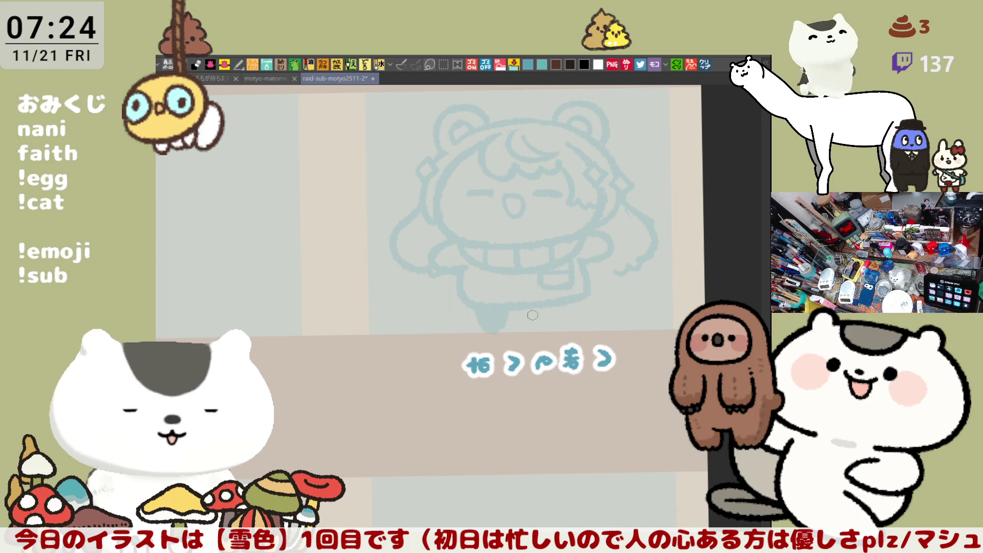
pyautogui.hotkey('ctrl', 'z')
pyautogui.moveTo(501, 314); pyautogui.dragTo(595, 307)
pyautogui.hotkey('ctrl', 'z')
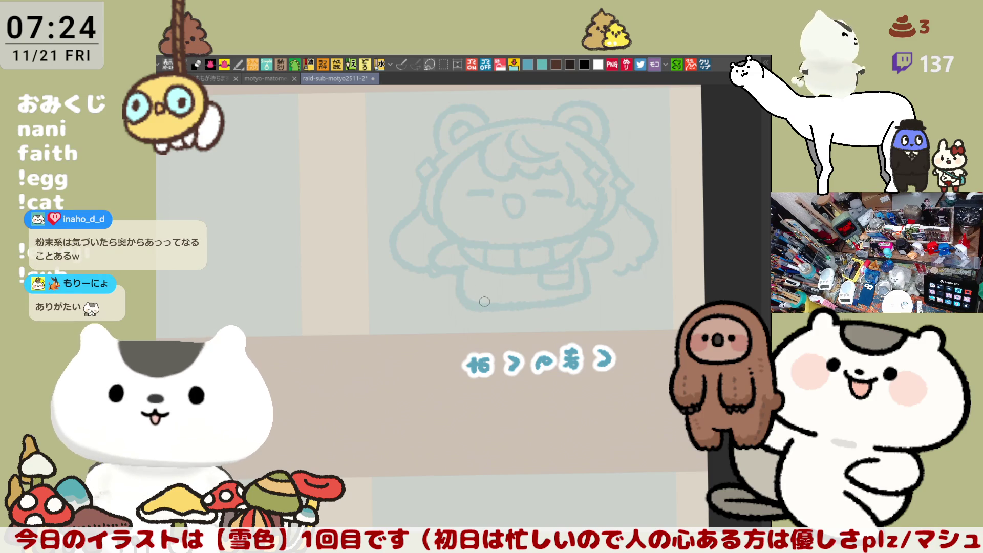
pyautogui.moveTo(462, 300); pyautogui.dragTo(588, 308)
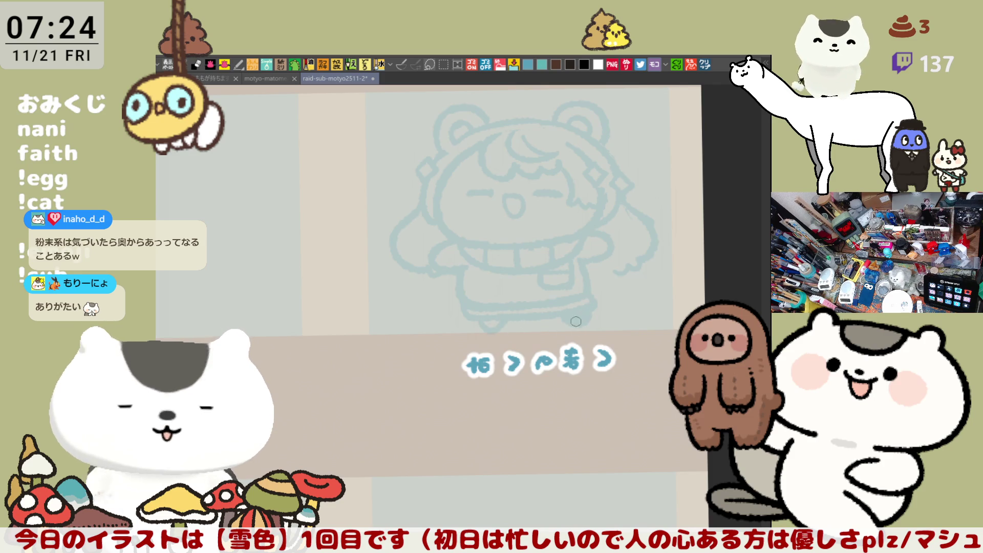
pyautogui.hotkey('ctrl', 'z')
pyautogui.hotkey('ctrl', 'z')
pyautogui.scroll(-3, 599, 325)
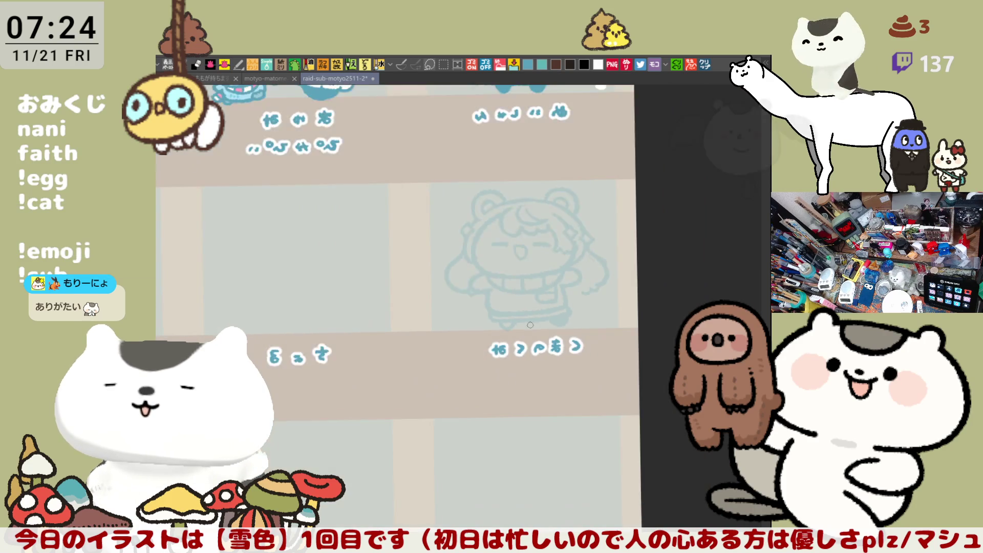
pyautogui.scroll(-2, 538, 327)
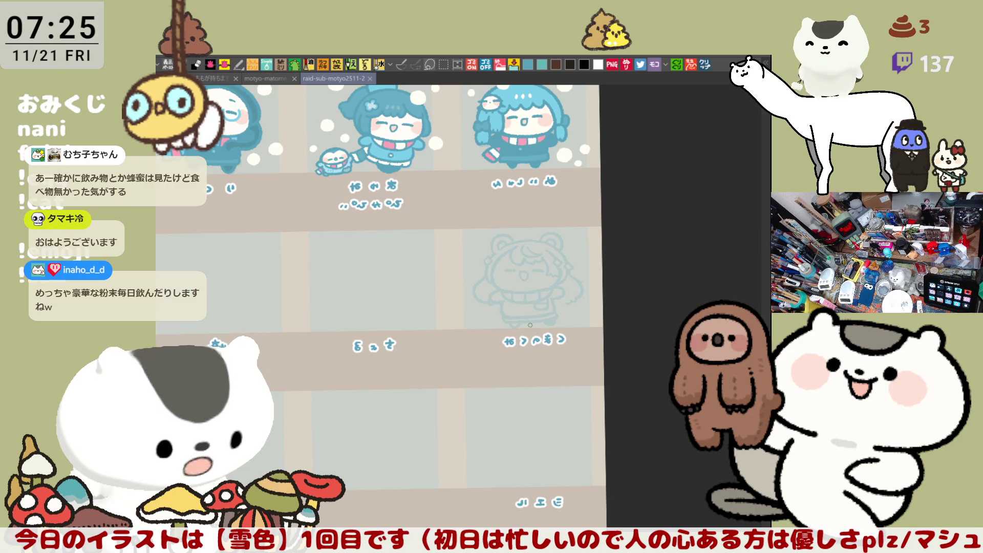
pyautogui.press('h')
pyautogui.press('h')
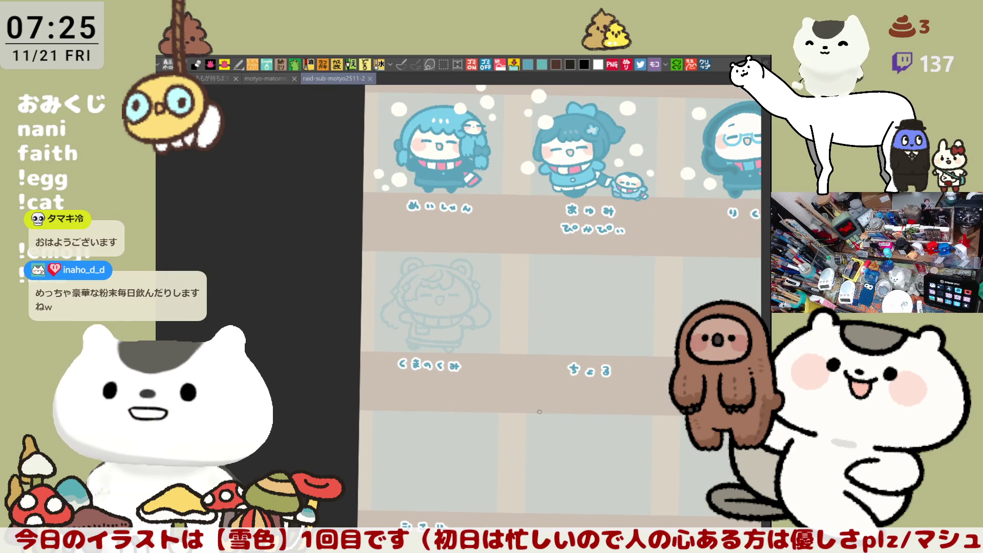
pyautogui.scroll(2, 554, 431)
pyautogui.scroll(2, 555, 431)
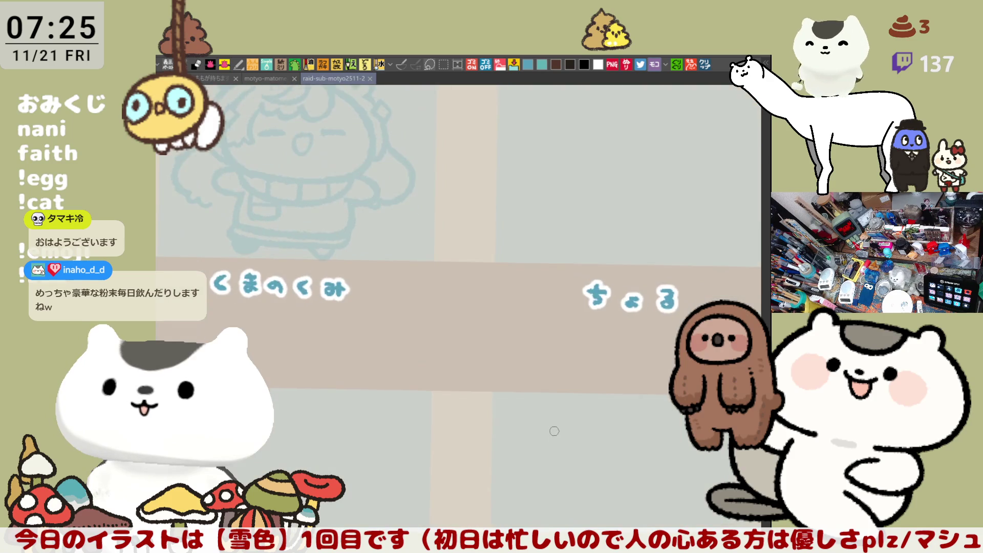
pyautogui.scroll(1, 555, 431)
pyautogui.scroll(-1, 554, 431)
pyautogui.scroll(-1, 555, 431)
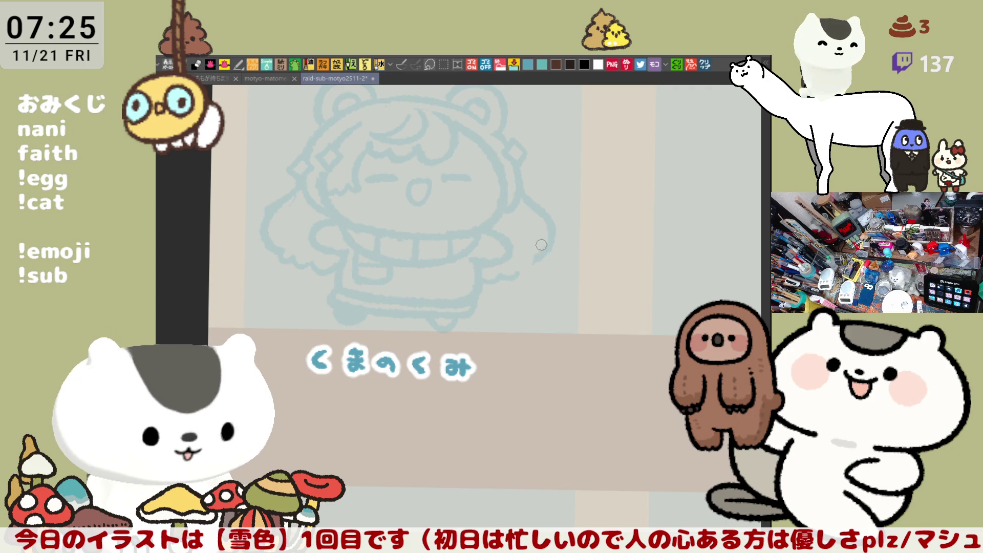
# - Add a curved stroke to the flowing side hair beside the body and recentre the sketch
pyautogui.moveTo(546, 223); pyautogui.dragTo(520, 273)
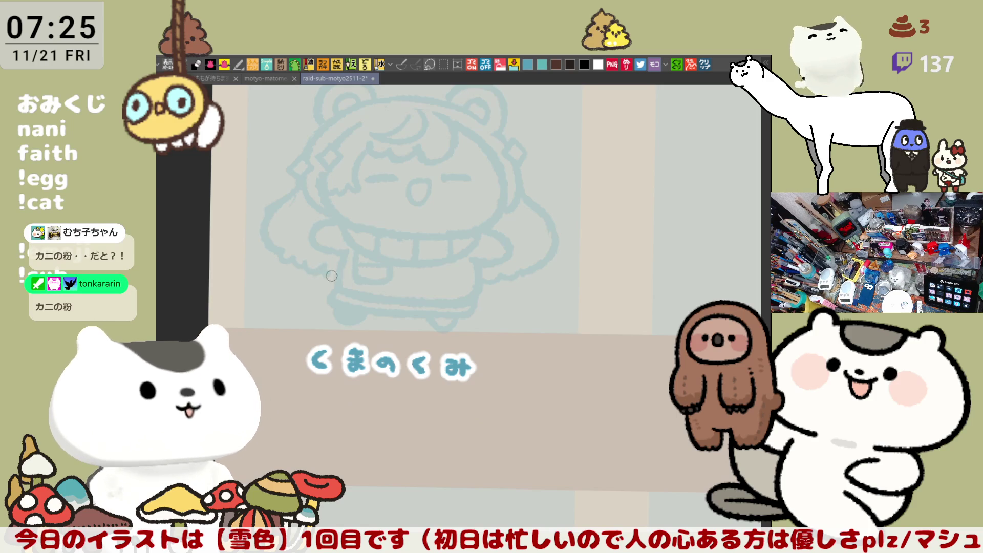
pyautogui.moveTo(376, 312); pyautogui.dragTo(421, 329)
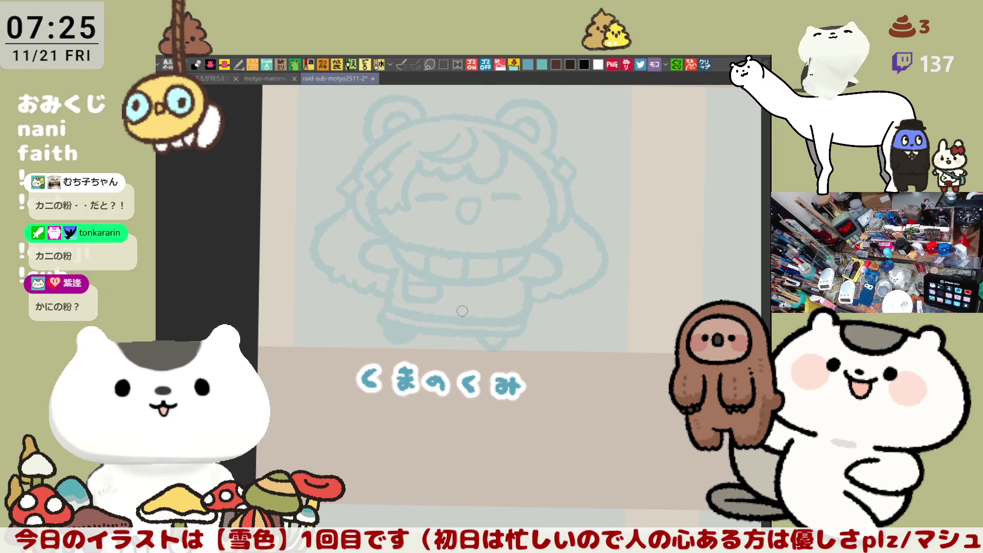
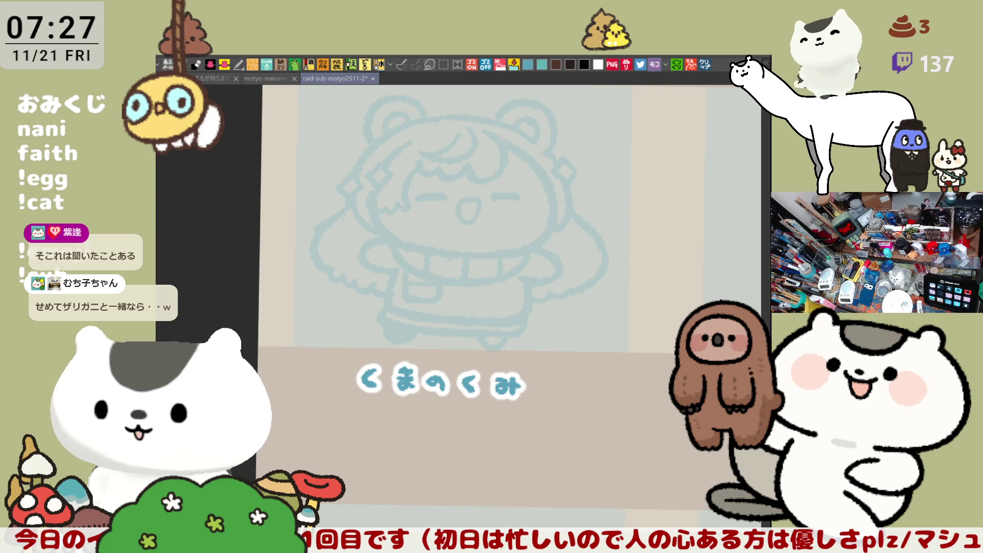
# - Ink the darker blue arc rising over the left bear ear, redrawing until the curve sits right
pyautogui.moveTo(500, 246); pyautogui.dragTo(547, 261)
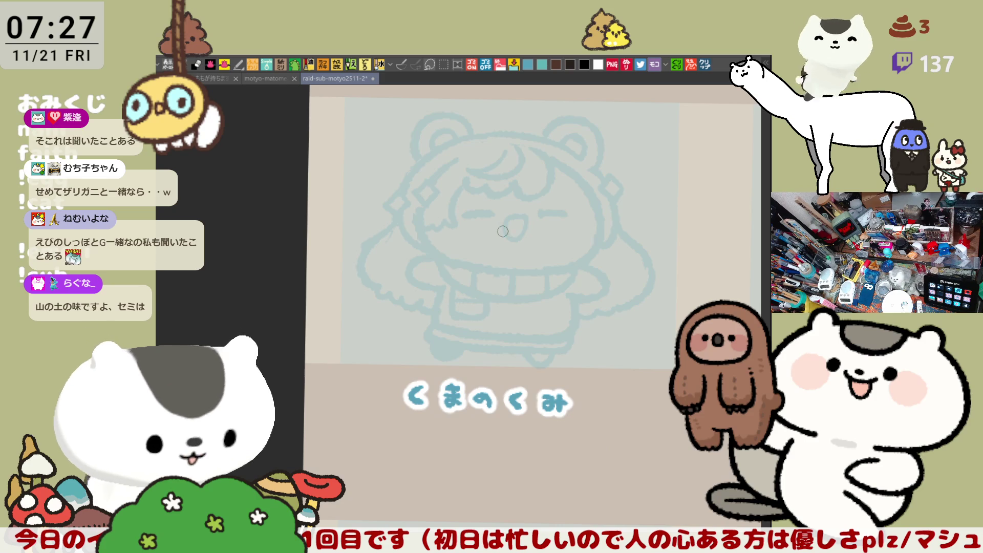
pyautogui.hscroll(3, 505, 231)
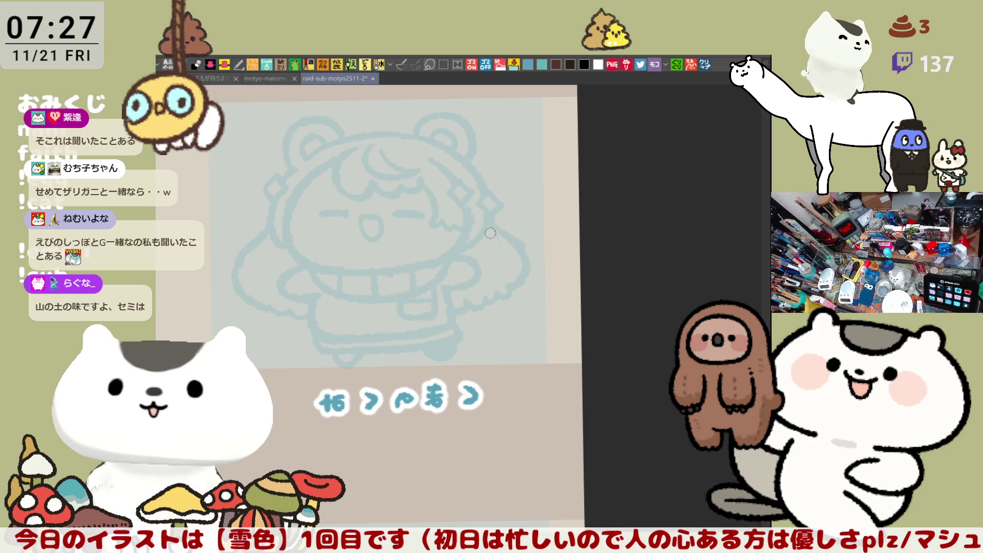
pyautogui.moveTo(492, 309); pyautogui.dragTo(538, 298)
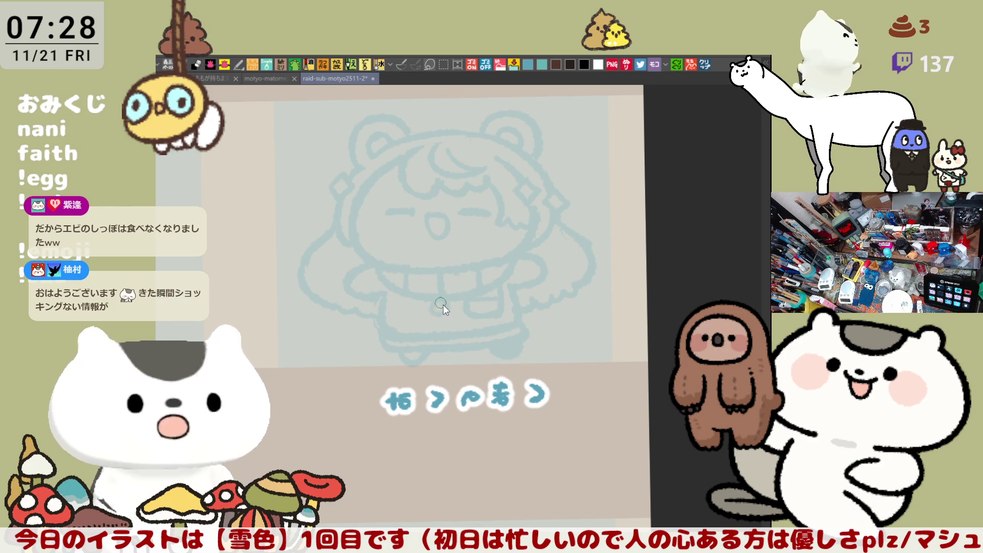
pyautogui.scroll(1, 435, 313)
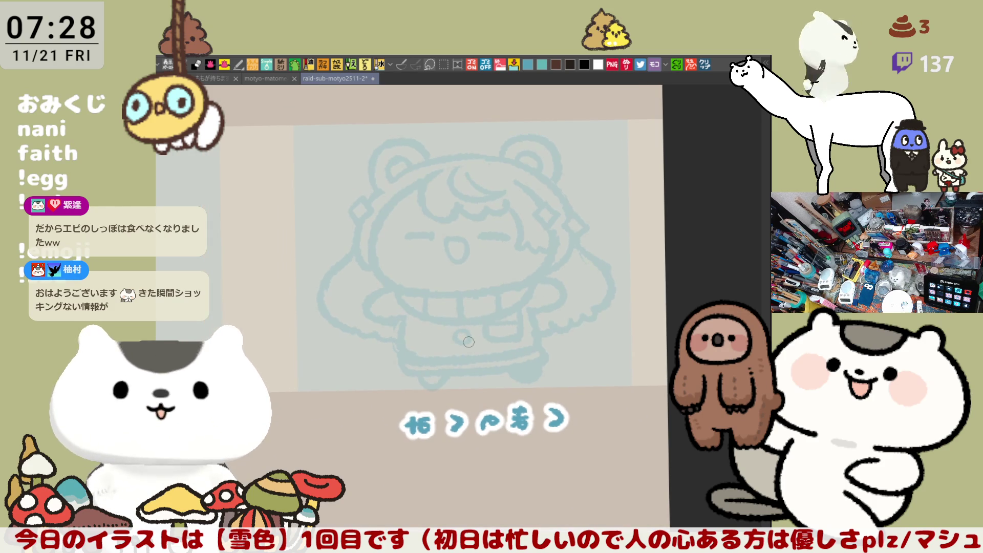
pyautogui.scroll(-1, 588, 370)
pyautogui.scroll(2, 588, 381)
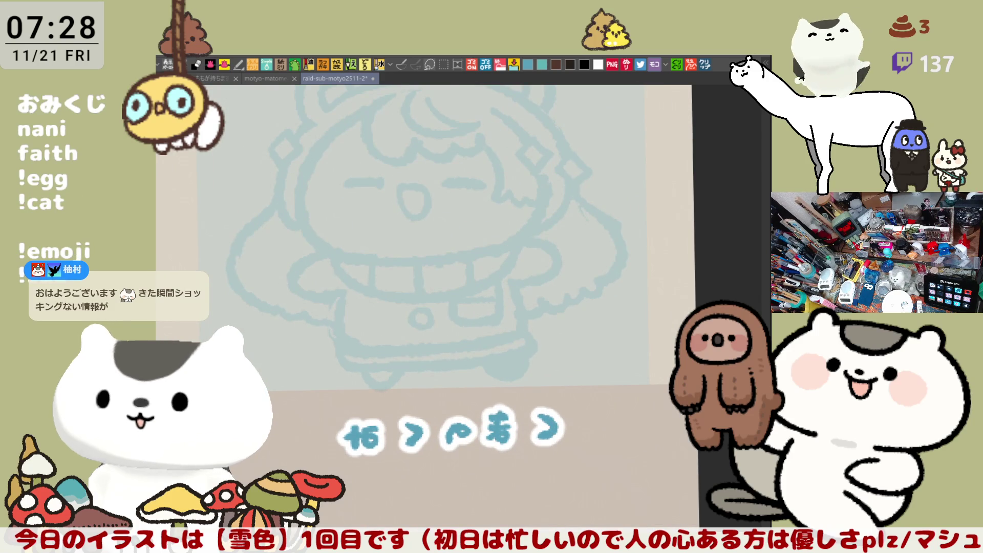
pyautogui.scroll(-2, 514, 244)
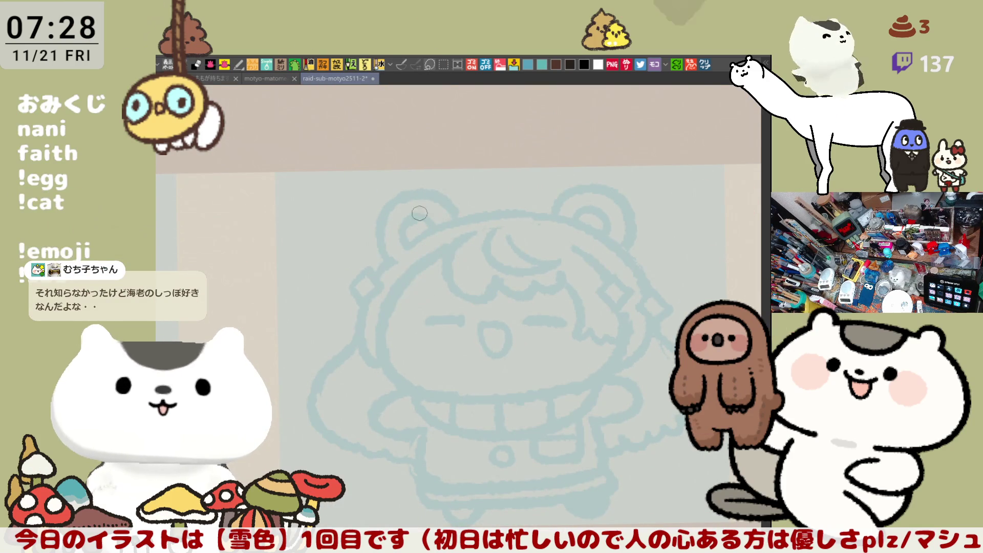
pyautogui.moveTo(397, 206); pyautogui.dragTo(387, 261)
pyautogui.hotkey('ctrl', 'z')
pyautogui.moveTo(387, 196); pyautogui.dragTo(388, 262)
pyautogui.hotkey('ctrl', 'z')
pyautogui.moveTo(397, 194); pyautogui.dragTo(388, 261)
pyautogui.hotkey('ctrl', 'z')
pyautogui.moveTo(394, 198); pyautogui.dragTo(377, 233)
pyautogui.hotkey('ctrl', 'z')
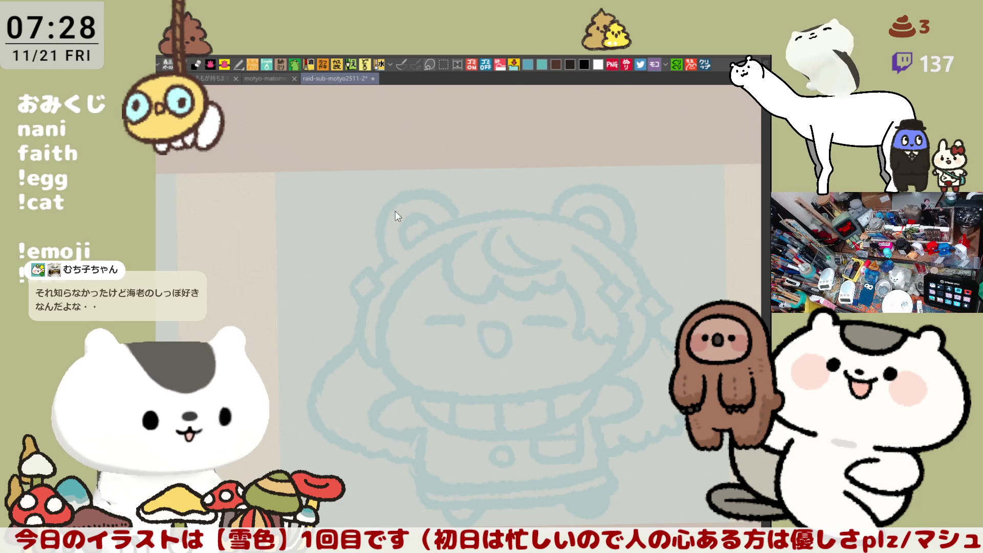
pyautogui.moveTo(393, 198); pyautogui.dragTo(393, 261)
pyautogui.hotkey('ctrl', 'z')
pyautogui.moveTo(396, 196); pyautogui.dragTo(392, 257)
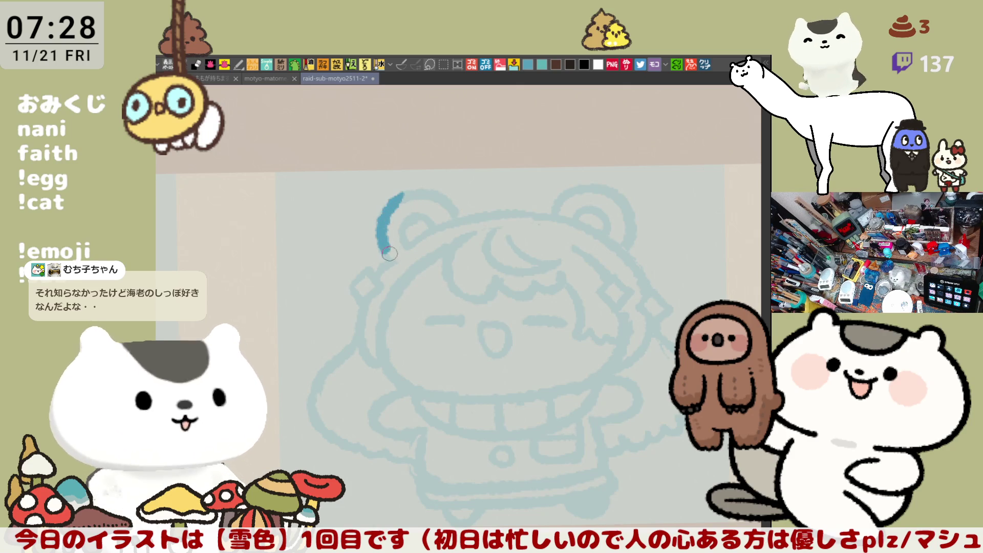
pyautogui.hotkey('ctrl', 'z')
pyautogui.moveTo(394, 196); pyautogui.dragTo(390, 262)
pyautogui.hotkey('ctrl', 'z')
pyautogui.moveTo(396, 197)
pyautogui.mouseDown()
pyautogui.moveTo(386, 256)
pyautogui.moveTo(414, 196)
pyautogui.mouseUp()
pyautogui.hotkey('ctrl', 'z')
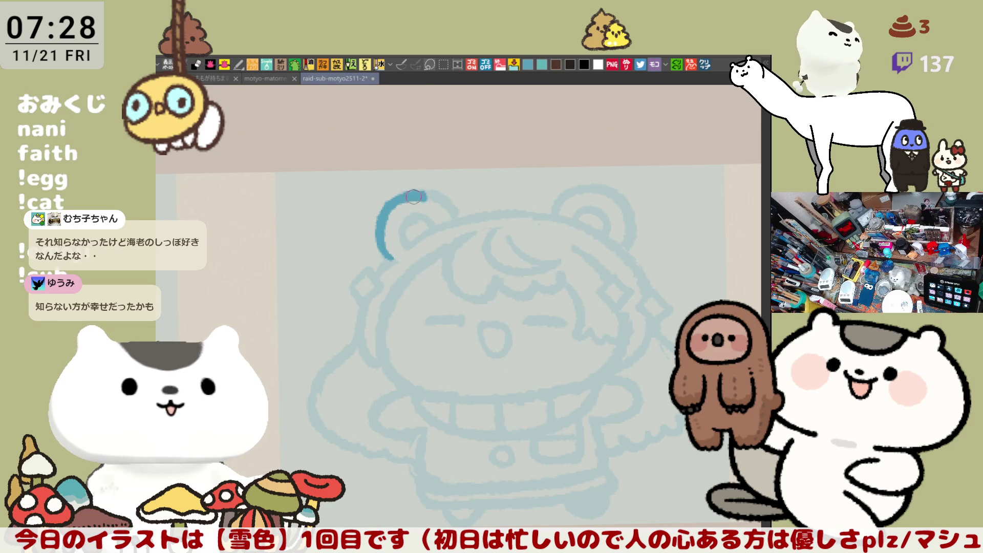
pyautogui.hotkey('ctrl', 'z')
pyautogui.moveTo(405, 200); pyautogui.dragTo(393, 262)
pyautogui.hotkey('ctrl', 'z')
pyautogui.moveTo(396, 198); pyautogui.dragTo(394, 261)
pyautogui.hotkey('ctrl', 'z')
pyautogui.moveTo(394, 198); pyautogui.dragTo(384, 262)
pyautogui.hotkey('ctrl', 'z')
pyautogui.moveTo(393, 199); pyautogui.dragTo(386, 255)
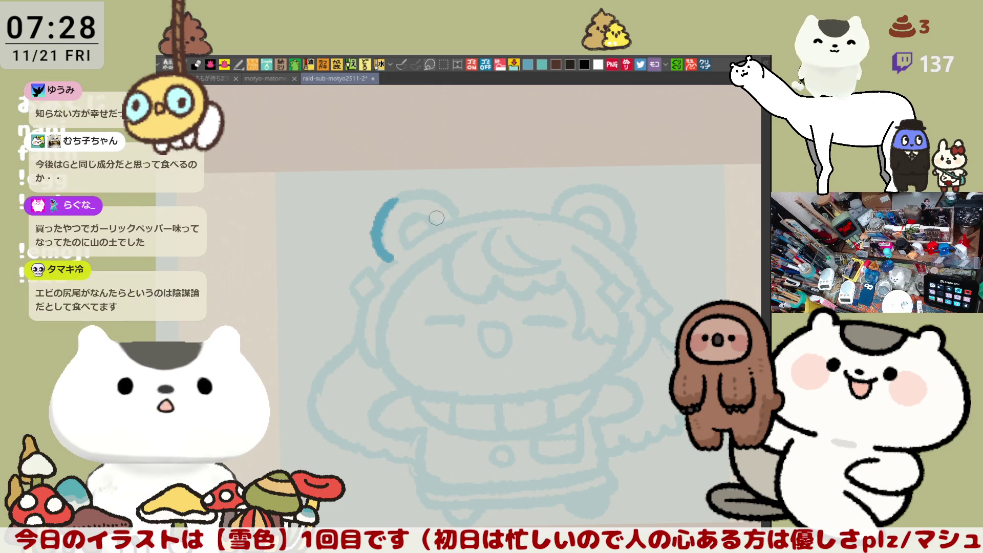
pyautogui.hotkey('ctrl', 'z')
pyautogui.moveTo(394, 198); pyautogui.dragTo(388, 257)
pyautogui.hotkey('ctrl', 'z')
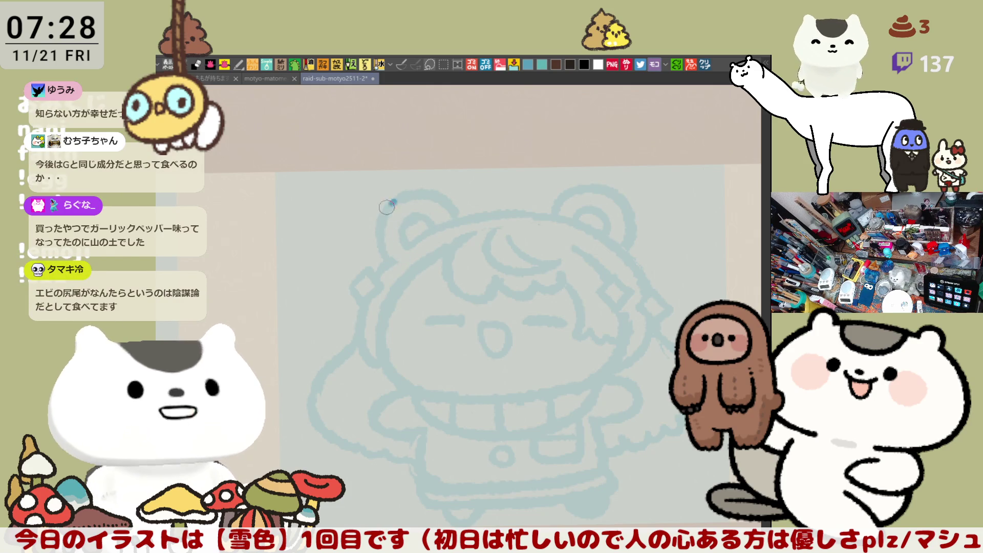
pyautogui.moveTo(393, 198); pyautogui.dragTo(392, 256)
# - Extend the arc along the top of the ear, drop the stray inner stroke, and return the canvas upright
pyautogui.moveTo(392, 205); pyautogui.dragTo(452, 215)
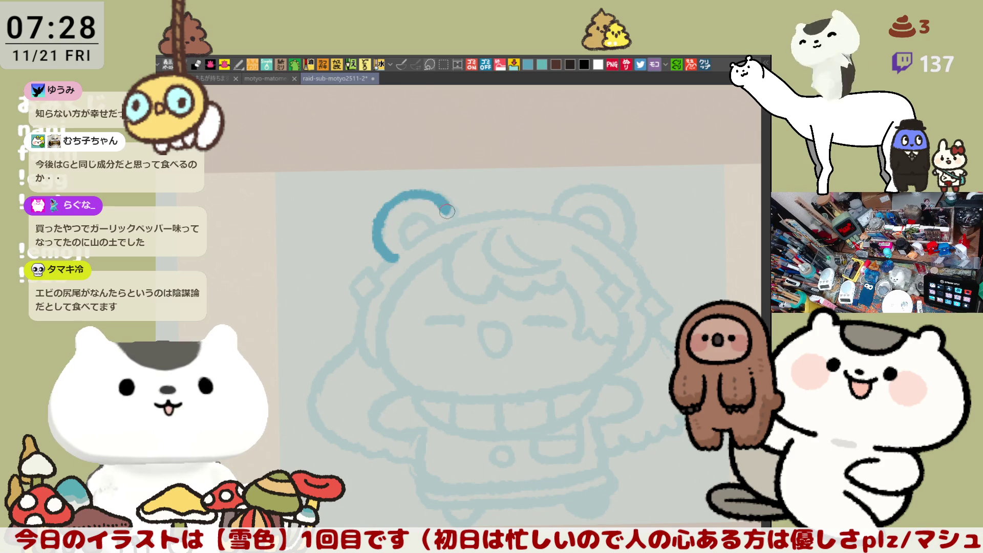
pyautogui.hotkey('ctrl', 'z')
pyautogui.moveTo(392, 201); pyautogui.dragTo(453, 221)
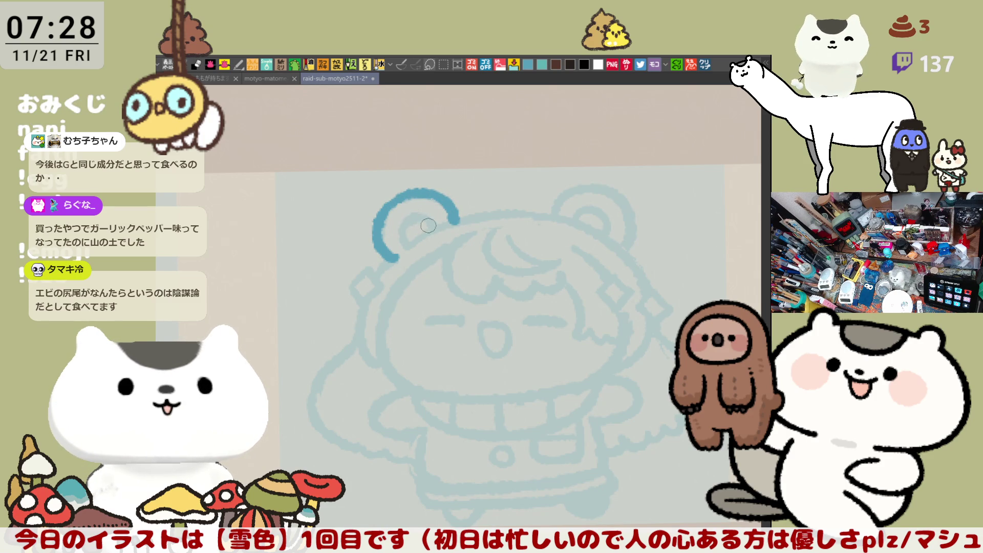
pyautogui.hotkey('ctrl', 'z')
pyautogui.hotkey('ctrl', 'z')
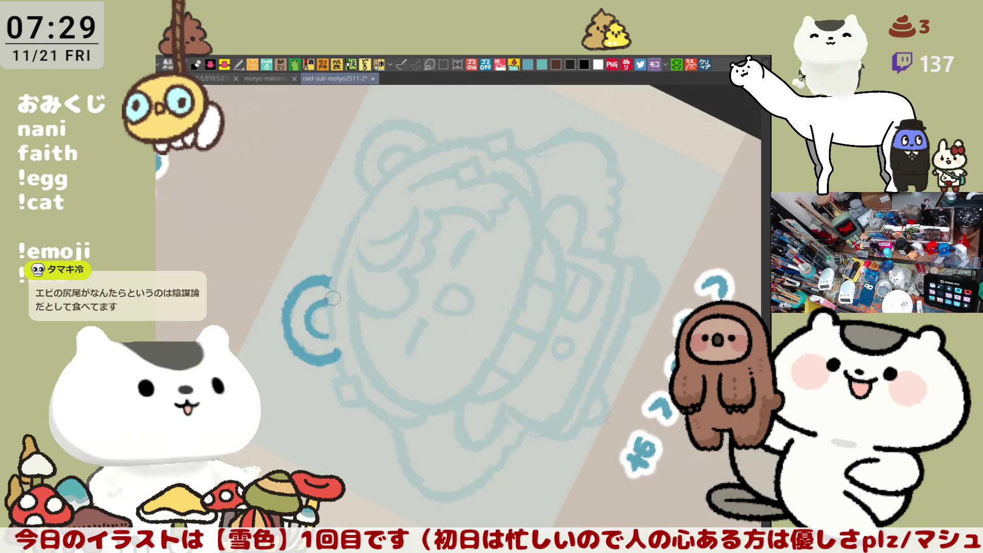
pyautogui.press('Escape')
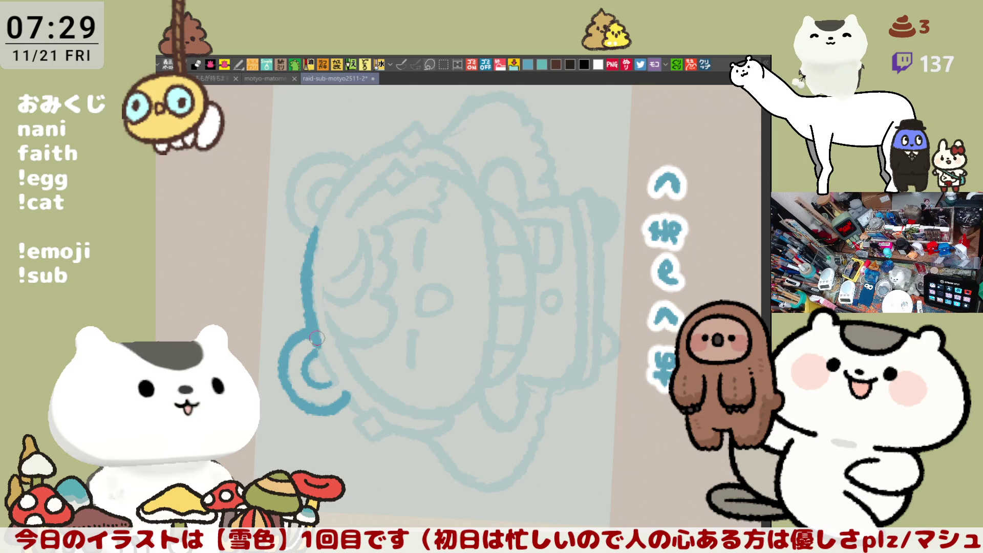
# - Ink the long head-top line running rightward from the left ear toward the right ear
pyautogui.moveTo(316, 226); pyautogui.dragTo(323, 350)
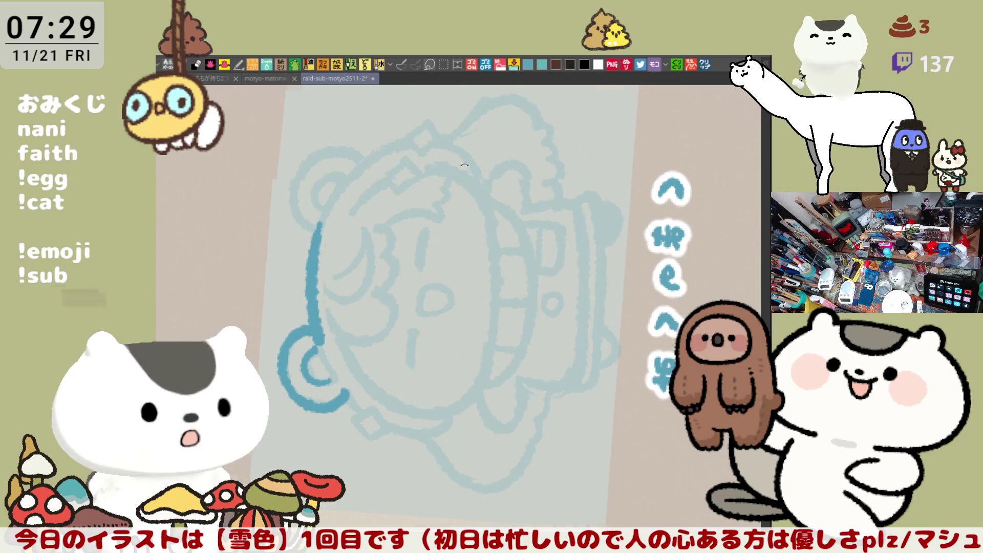
pyautogui.press('Escape')
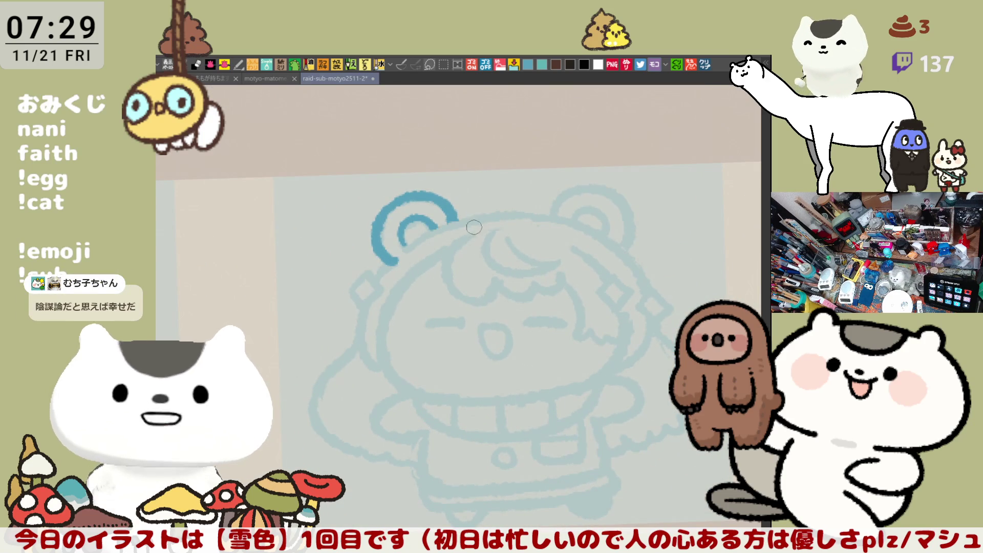
pyautogui.moveTo(456, 211); pyautogui.dragTo(583, 211)
pyautogui.hotkey('ctrl', 'z')
pyautogui.moveTo(442, 223); pyautogui.dragTo(576, 215)
pyautogui.hotkey('ctrl', 'z')
pyautogui.moveTo(442, 227); pyautogui.dragTo(572, 222)
pyautogui.hotkey('ctrl', 'z')
pyautogui.moveTo(446, 224); pyautogui.dragTo(561, 224)
pyautogui.hotkey('ctrl', 'z')
pyautogui.moveTo(446, 224); pyautogui.dragTo(576, 215)
pyautogui.hotkey('ctrl', 'z')
pyautogui.moveTo(467, 219); pyautogui.dragTo(579, 219)
pyautogui.hotkey('ctrl', 'z')
pyautogui.moveTo(448, 222); pyautogui.dragTo(575, 220)
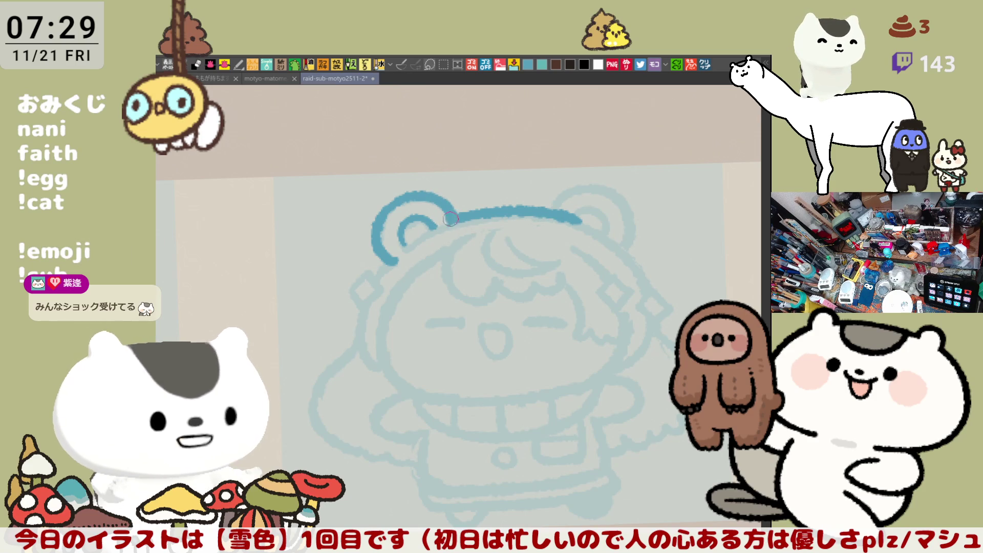
pyautogui.moveTo(414, 307); pyautogui.dragTo(410, 269)
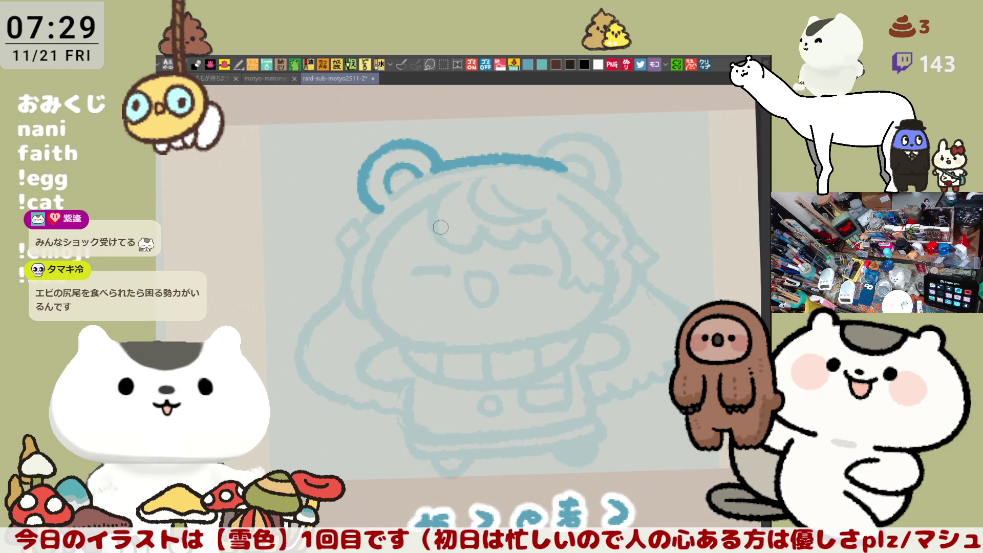
# - With the canvas rotated, ink the short line down the head's left side below the ear, then reset the view
pyautogui.press('Left')
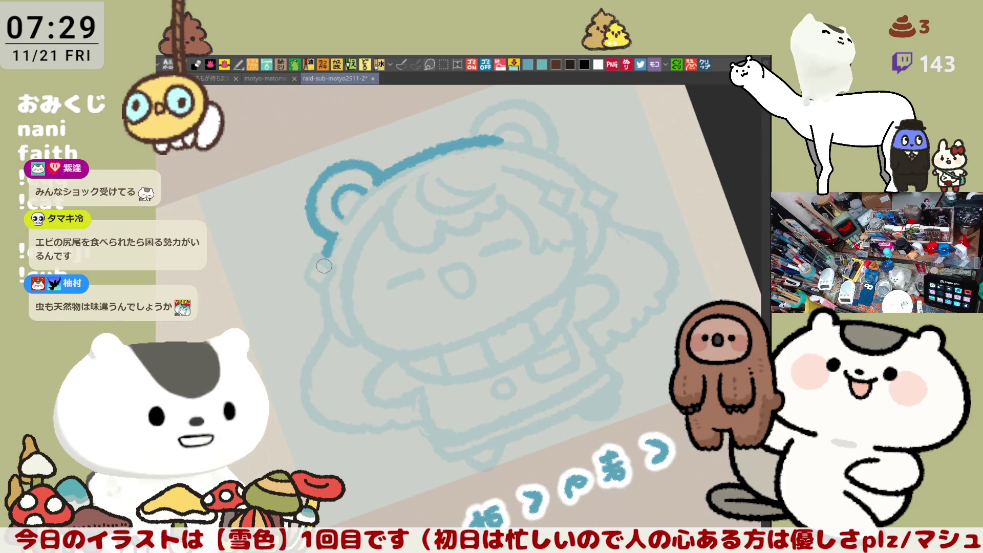
pyautogui.moveTo(324, 231); pyautogui.dragTo(338, 327)
pyautogui.hotkey('ctrl', 'z')
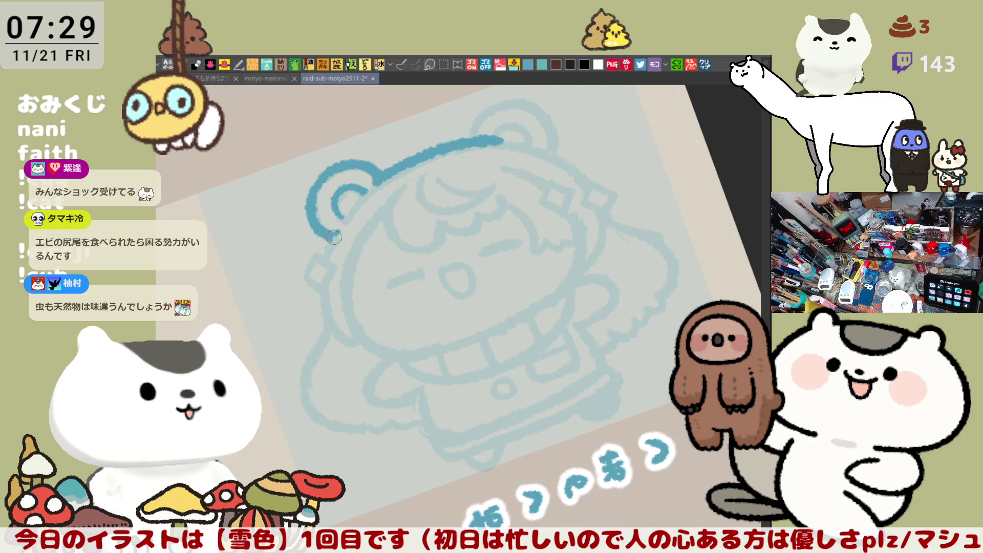
pyautogui.moveTo(326, 231); pyautogui.dragTo(340, 339)
pyautogui.hotkey('ctrl', 'z')
pyautogui.moveTo(330, 231); pyautogui.dragTo(351, 335)
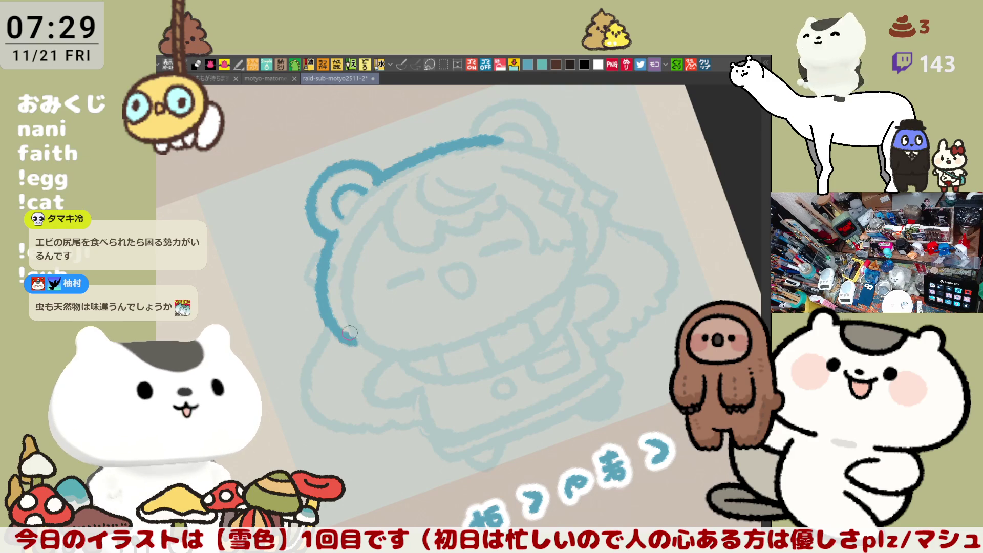
pyautogui.hotkey('ctrl', 'z')
pyautogui.moveTo(327, 231); pyautogui.dragTo(353, 338)
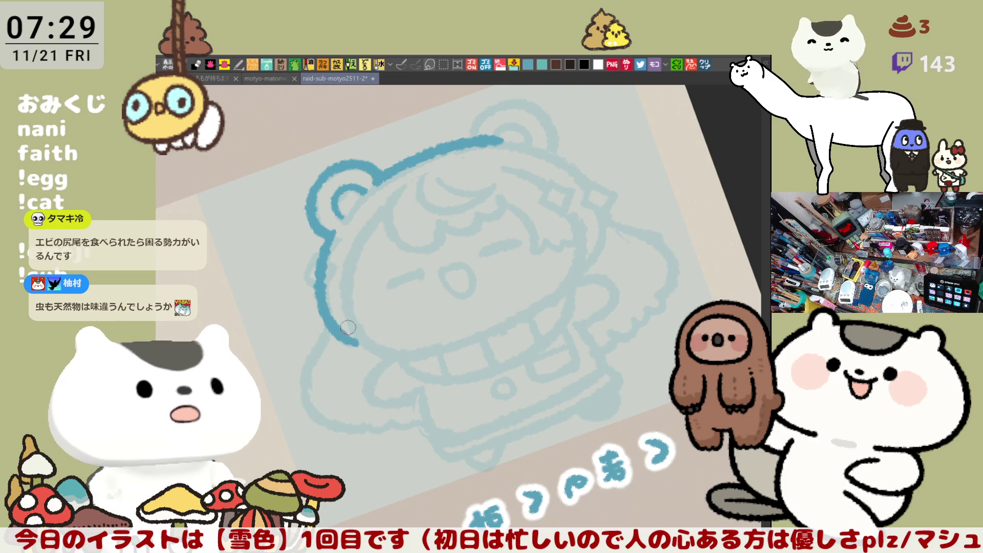
pyautogui.hotkey('ctrl', 'z')
pyautogui.moveTo(330, 231); pyautogui.dragTo(350, 338)
pyautogui.hotkey('ctrl', 'z')
pyautogui.moveTo(331, 235); pyautogui.dragTo(348, 342)
pyautogui.hotkey('ctrl', 'z')
pyautogui.moveTo(326, 253); pyautogui.dragTo(362, 342)
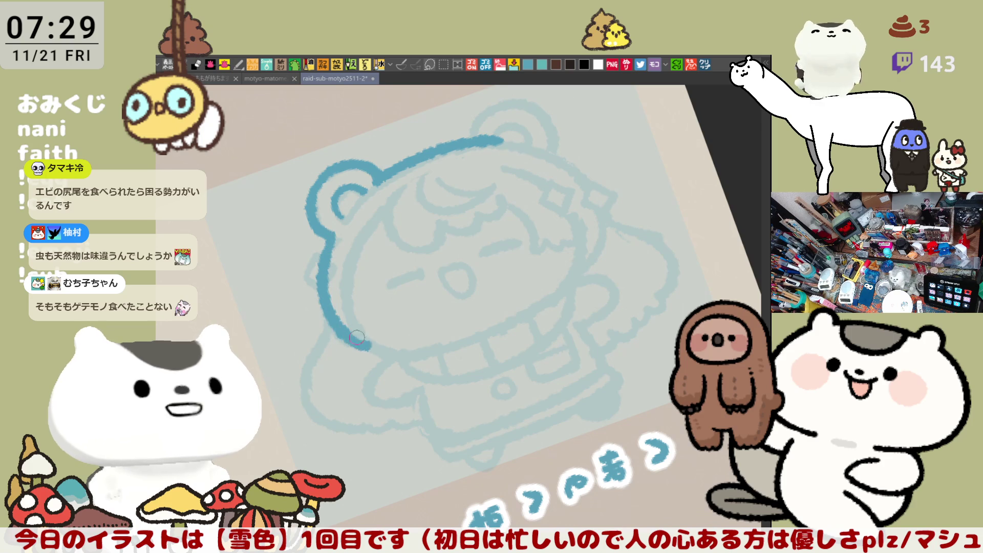
pyautogui.hotkey('ctrl', 'z')
pyautogui.moveTo(330, 239); pyautogui.dragTo(350, 346)
pyautogui.hotkey('ctrl', 'z')
pyautogui.moveTo(330, 230)
pyautogui.mouseDown()
pyautogui.moveTo(334, 327)
pyautogui.moveTo(361, 342)
pyautogui.mouseUp()
pyautogui.scroll(-2, 398, 224)
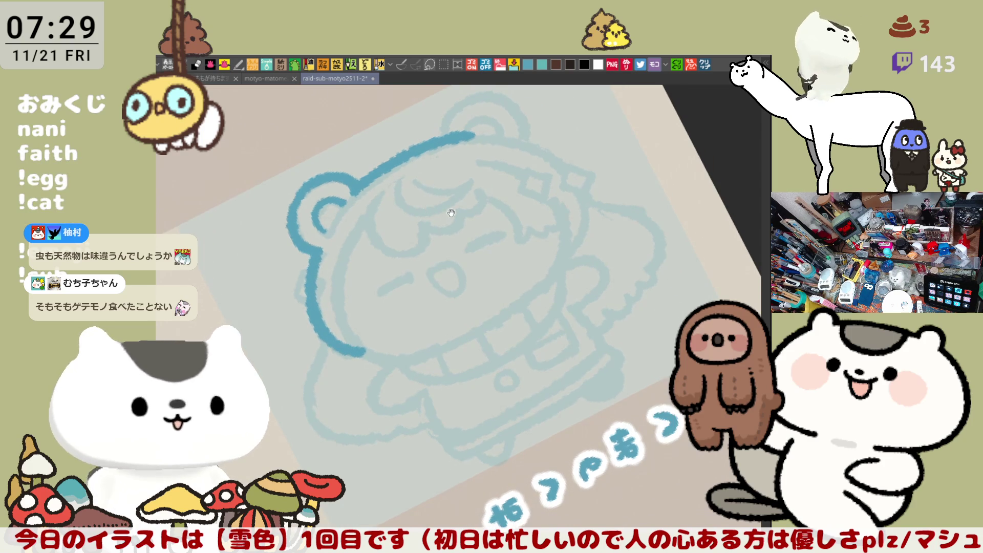
pyautogui.hotkey('ctrl', 'z')
pyautogui.moveTo(299, 247); pyautogui.dragTo(335, 335)
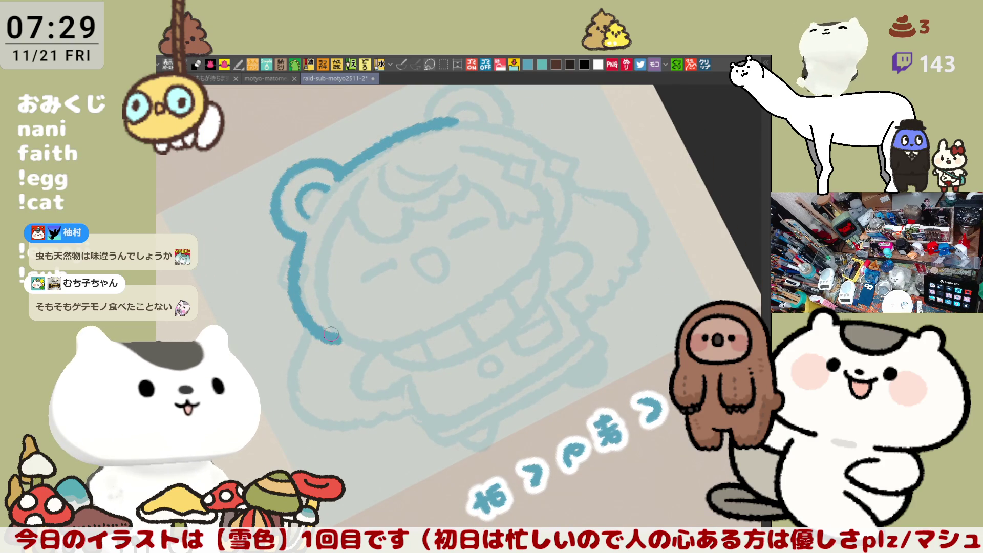
pyautogui.hotkey('ctrl', '0')
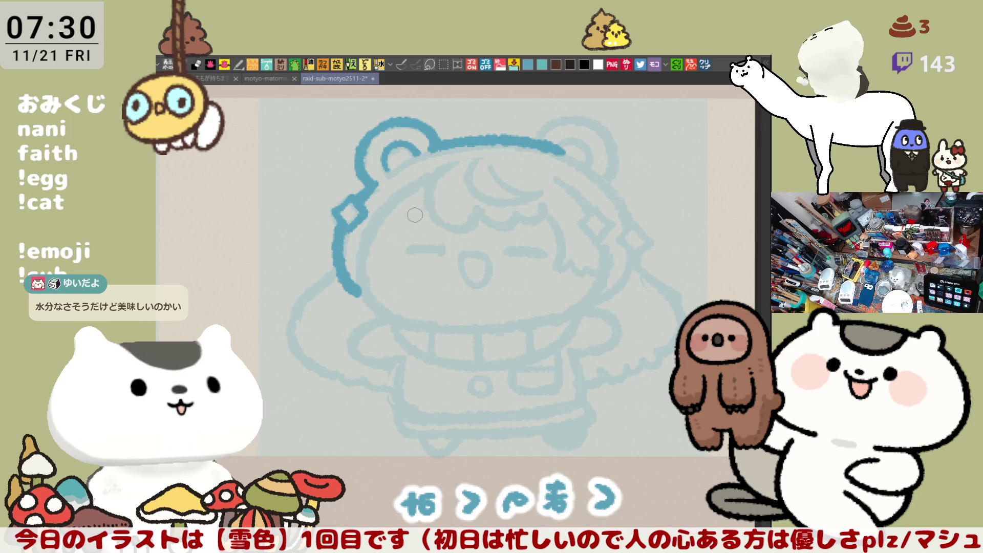
# - Ink a line from the top of the hair down the hood's right side, then mirror the view
pyautogui.moveTo(387, 211); pyautogui.dragTo(317, 191)
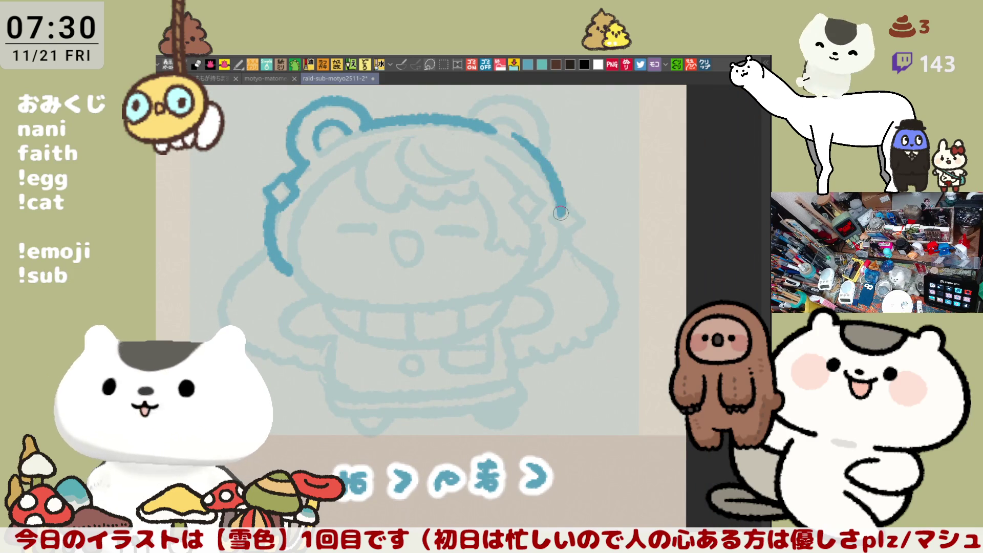
pyautogui.moveTo(499, 134); pyautogui.dragTo(566, 210)
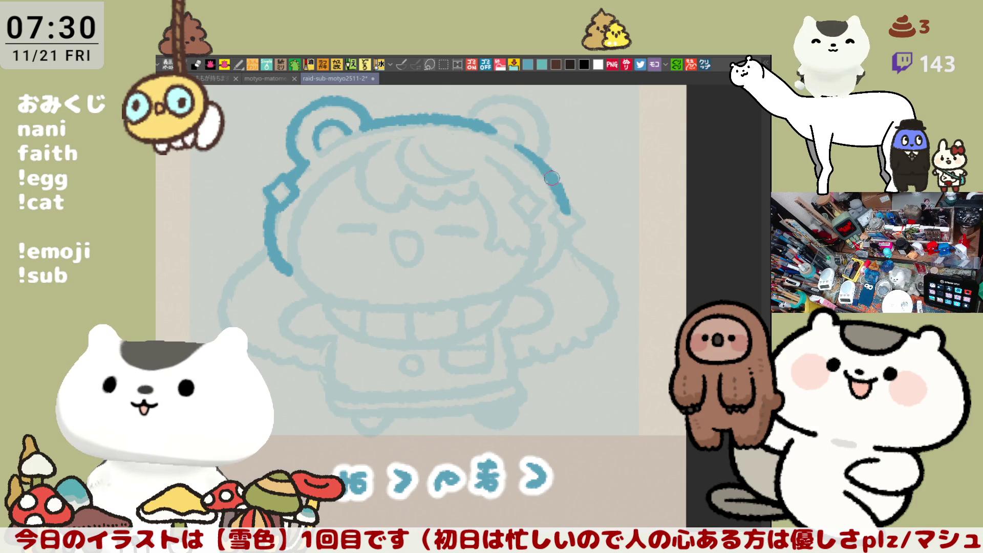
pyautogui.scroll(1, 553, 178)
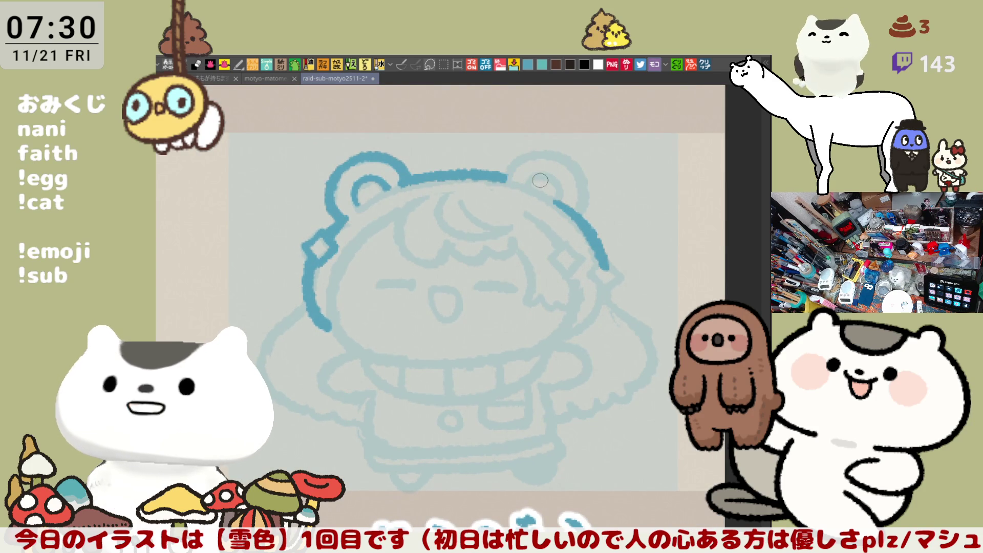
pyautogui.press('h')
pyautogui.press('h')
pyautogui.press('h')
pyautogui.press('h')
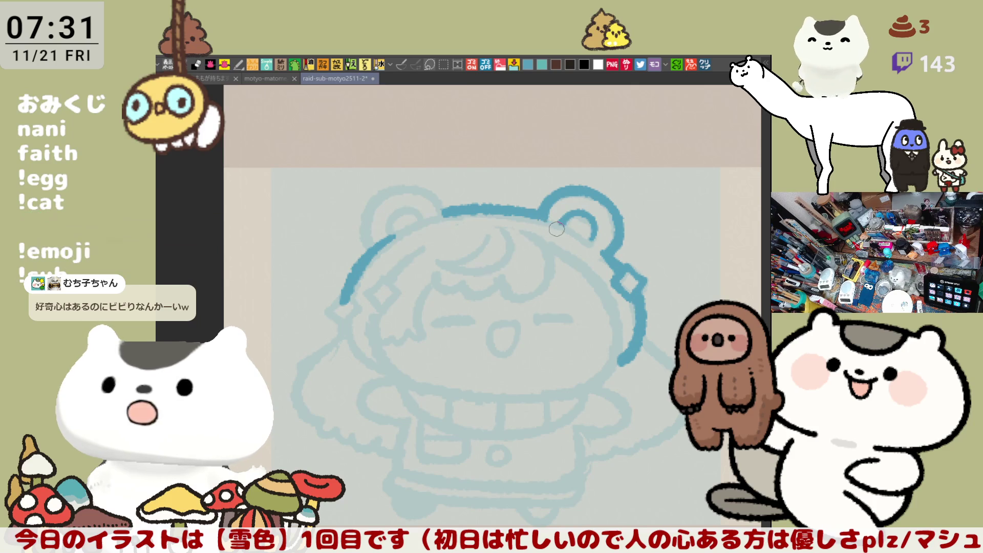
pyautogui.scroll(1, 547, 244)
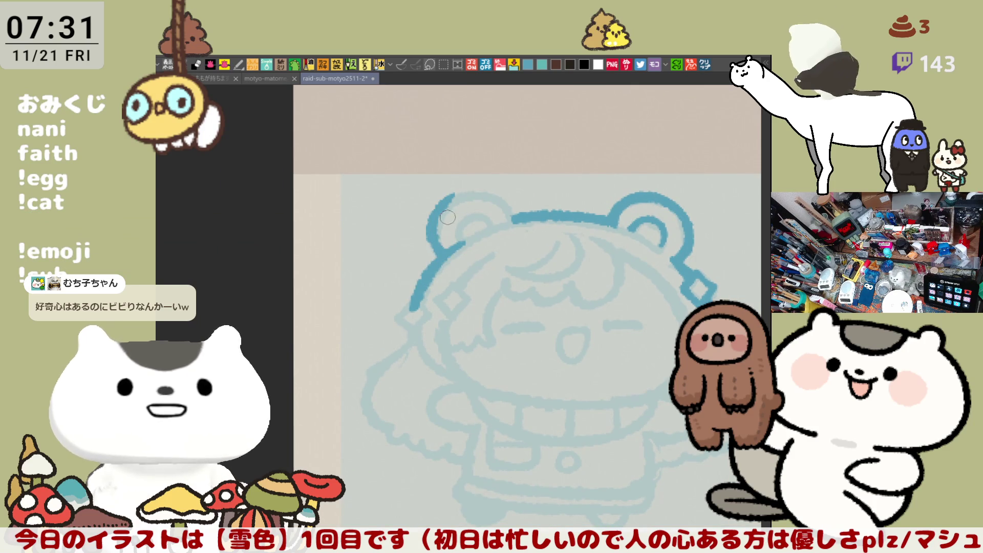
# - Ink the left ear's outer edge, its top, and the inner curve of the ear
pyautogui.moveTo(455, 199); pyautogui.dragTo(434, 245)
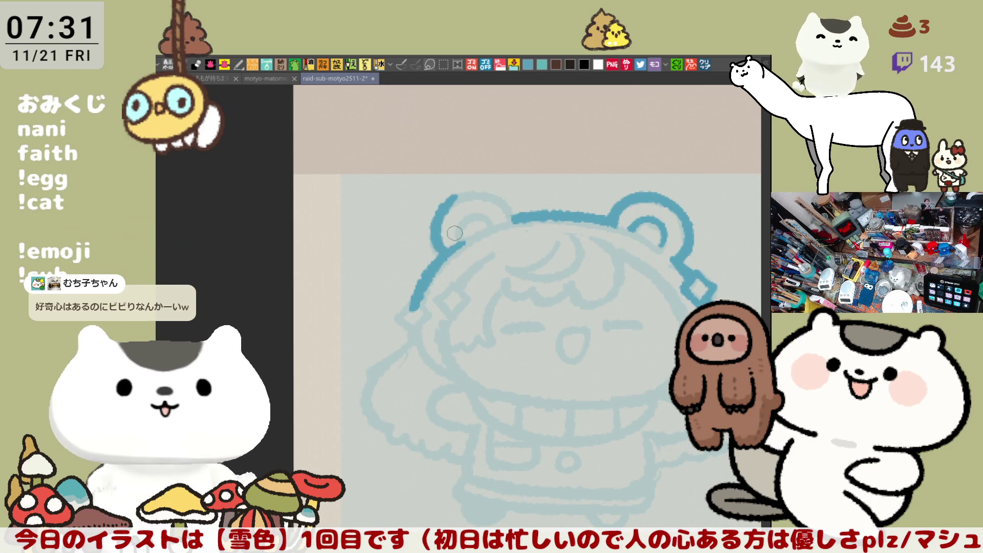
pyautogui.moveTo(455, 197); pyautogui.dragTo(511, 205)
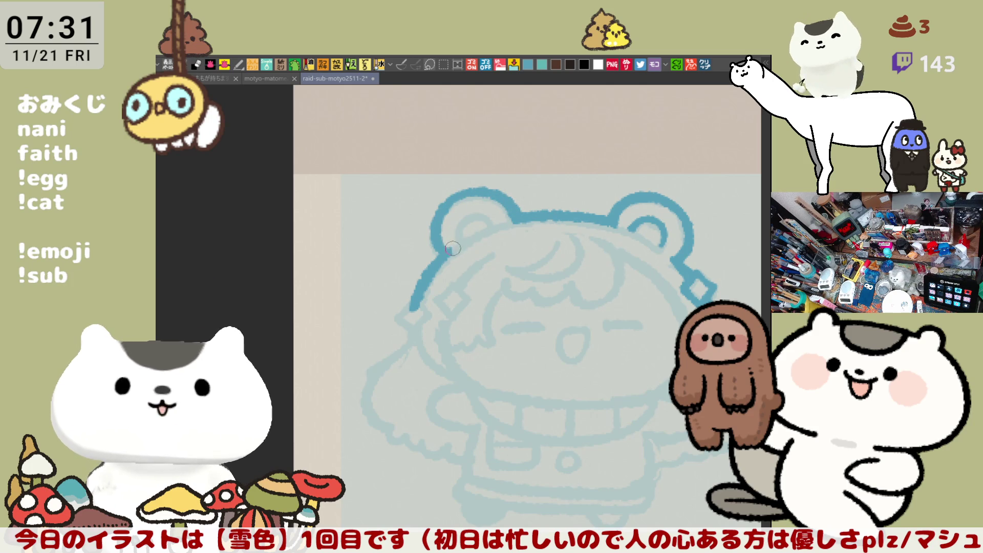
pyautogui.moveTo(462, 239); pyautogui.dragTo(484, 223)
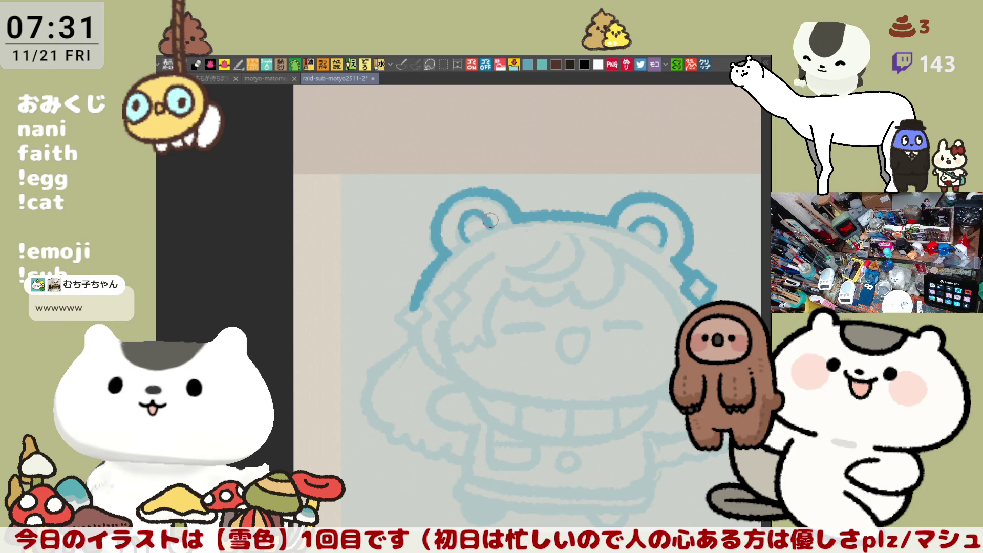
pyautogui.hotkey('ctrl', 'z')
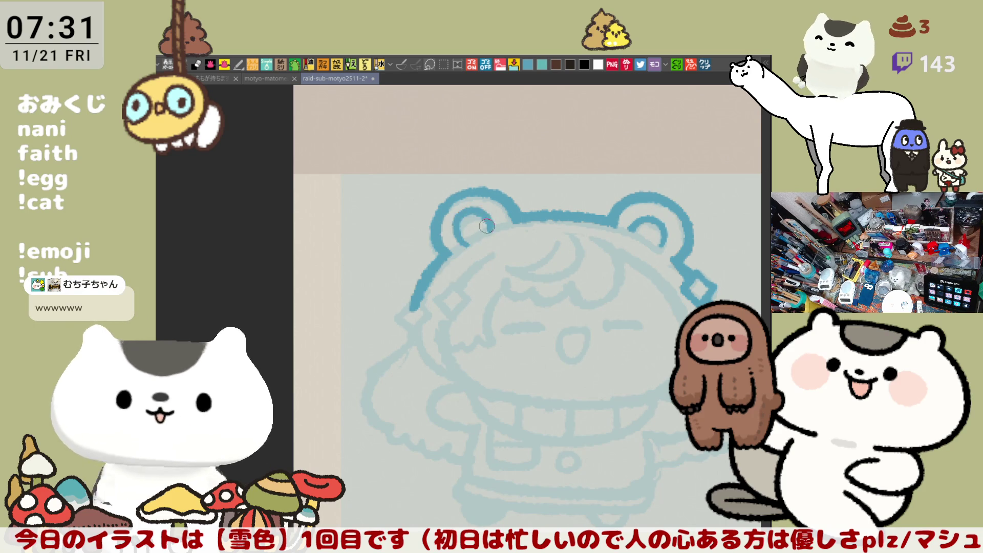
pyautogui.moveTo(464, 240); pyautogui.dragTo(490, 229)
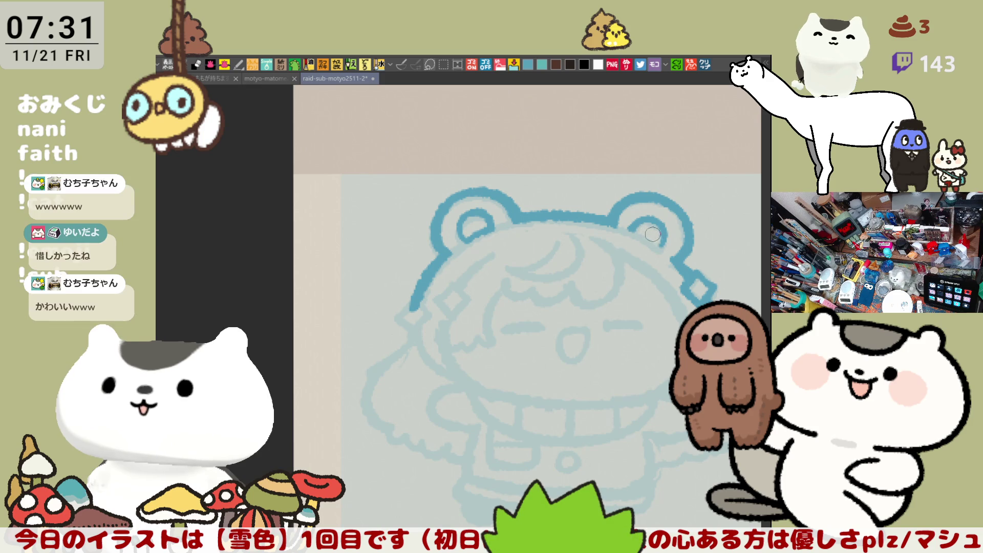
pyautogui.hscroll(5, 648, 240)
pyautogui.press('Tab')
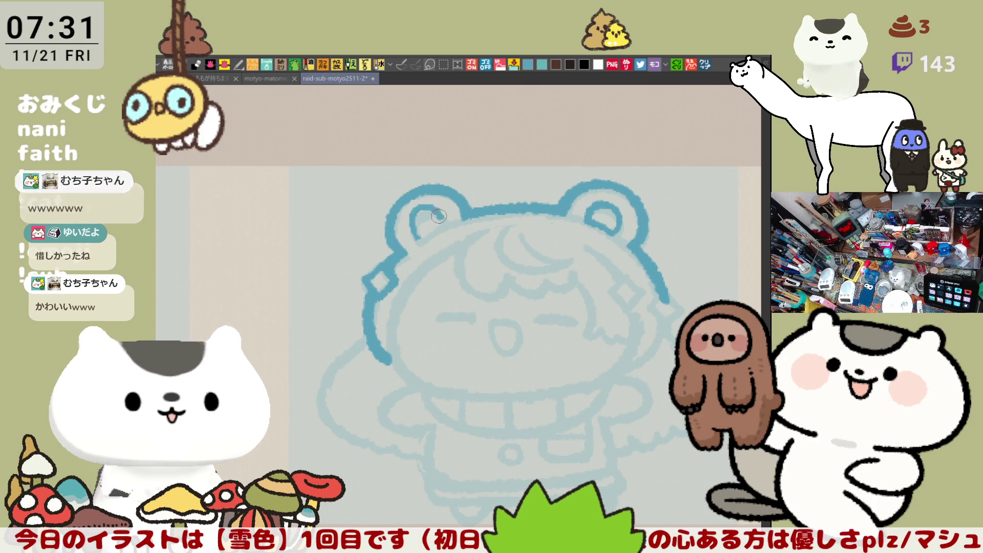
pyautogui.moveTo(414, 234); pyautogui.dragTo(450, 227)
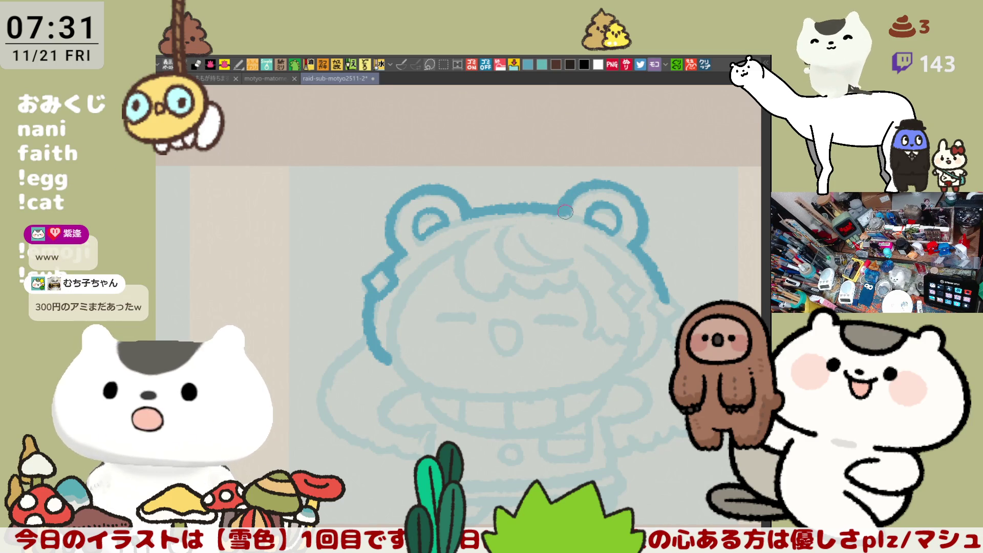
pyautogui.scroll(-3, 583, 204)
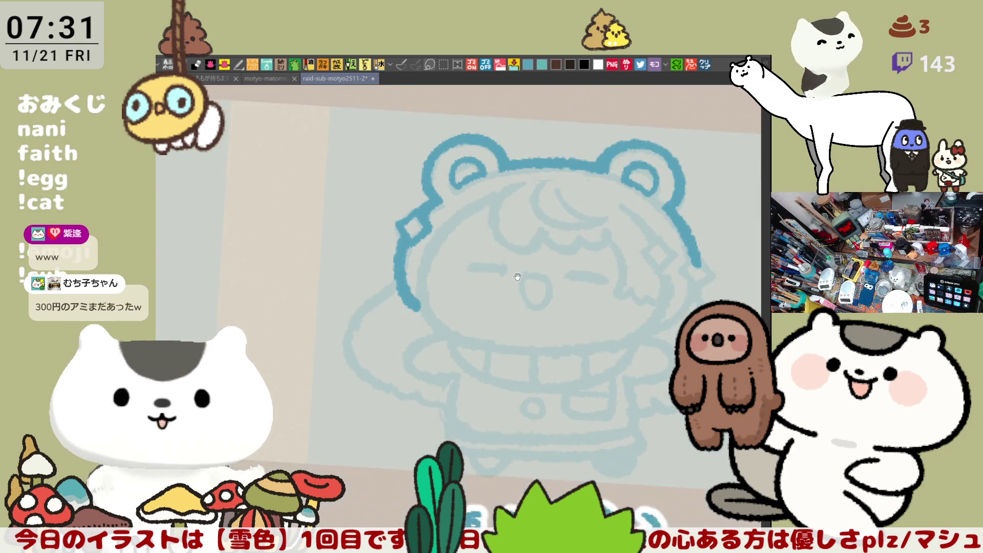
# - Ink a curving strand of the fringe and extend it with a short curve
pyautogui.moveTo(504, 153); pyautogui.dragTo(523, 215)
pyautogui.hotkey('ctrl', 'z')
pyautogui.moveTo(499, 146); pyautogui.dragTo(531, 216)
pyautogui.hotkey('ctrl', 'z')
pyautogui.moveTo(507, 156)
pyautogui.mouseDown()
pyautogui.moveTo(534, 198)
pyautogui.moveTo(602, 194)
pyautogui.mouseUp()
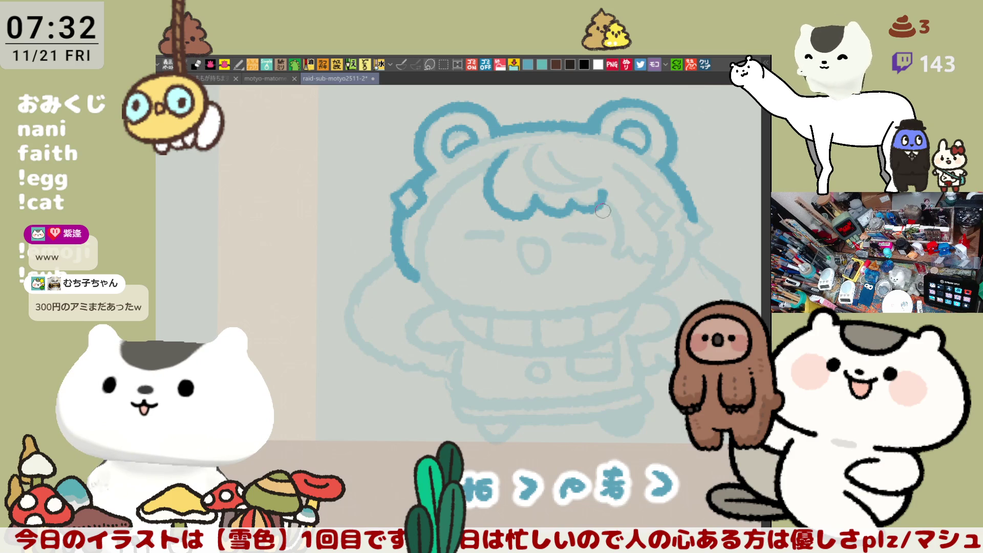
pyautogui.press('-')
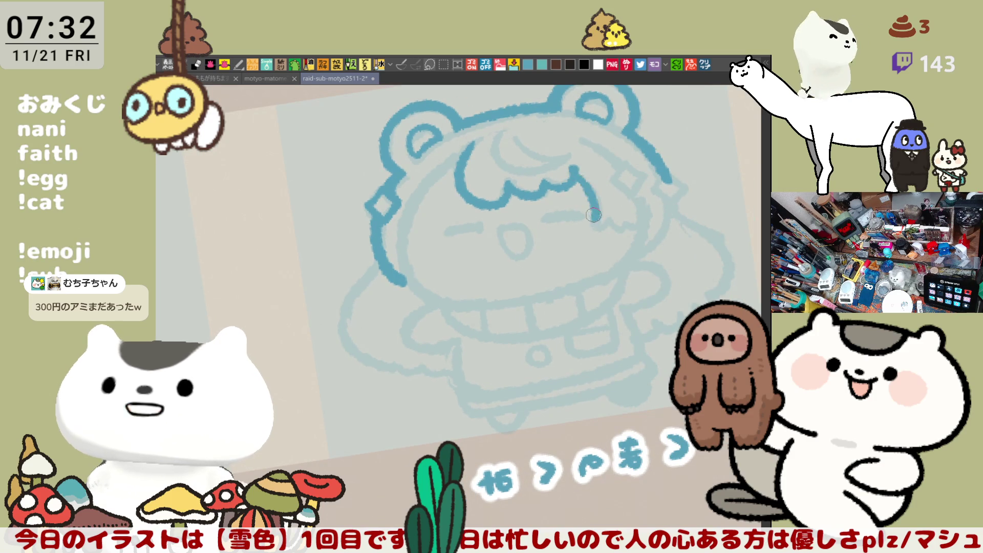
pyautogui.moveTo(573, 173); pyautogui.dragTo(601, 215)
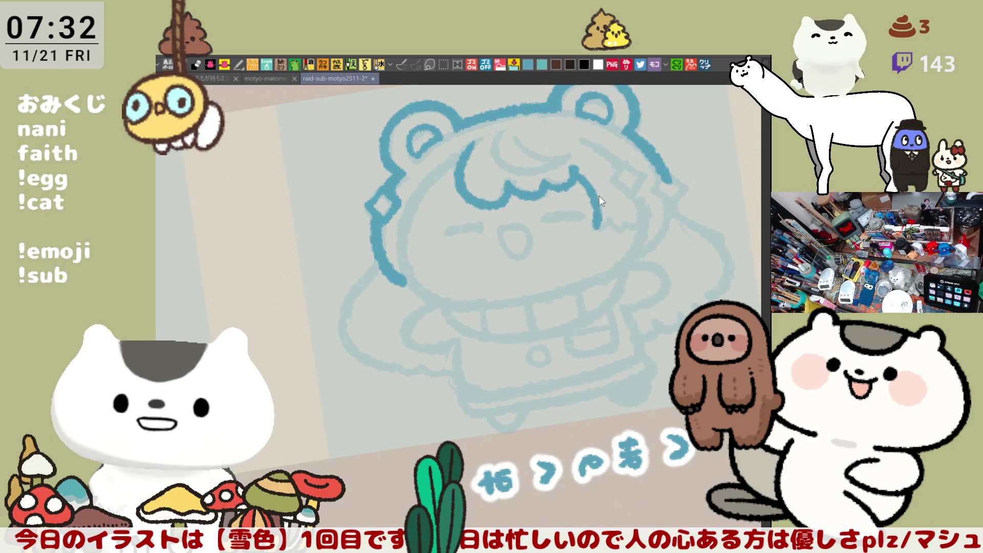
# - Carry the fringe line downward to its end and ink the hanging lock of hair beside it
pyautogui.press('h')
pyautogui.press('r')
pyautogui.moveTo(469, 181); pyautogui.dragTo(472, 233)
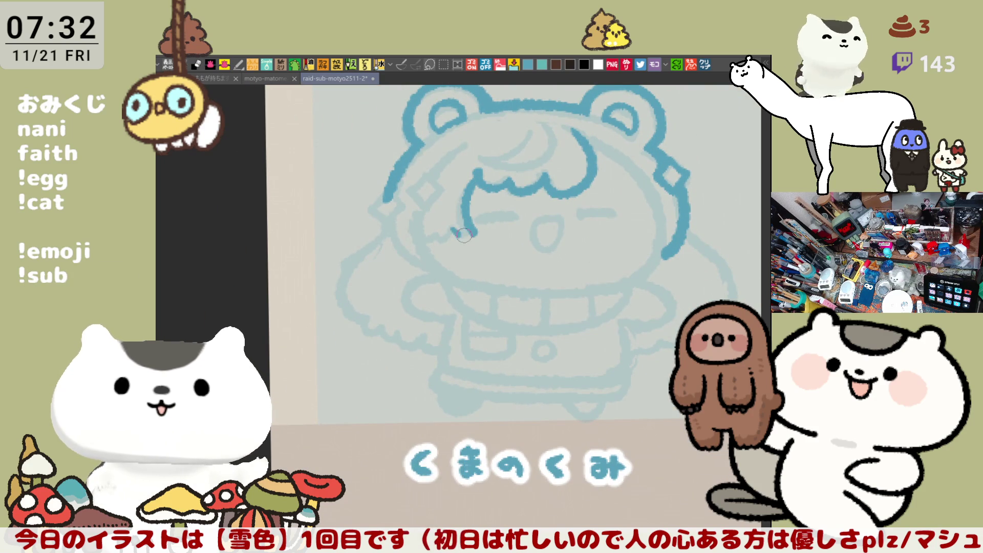
pyautogui.moveTo(432, 234); pyautogui.dragTo(460, 233)
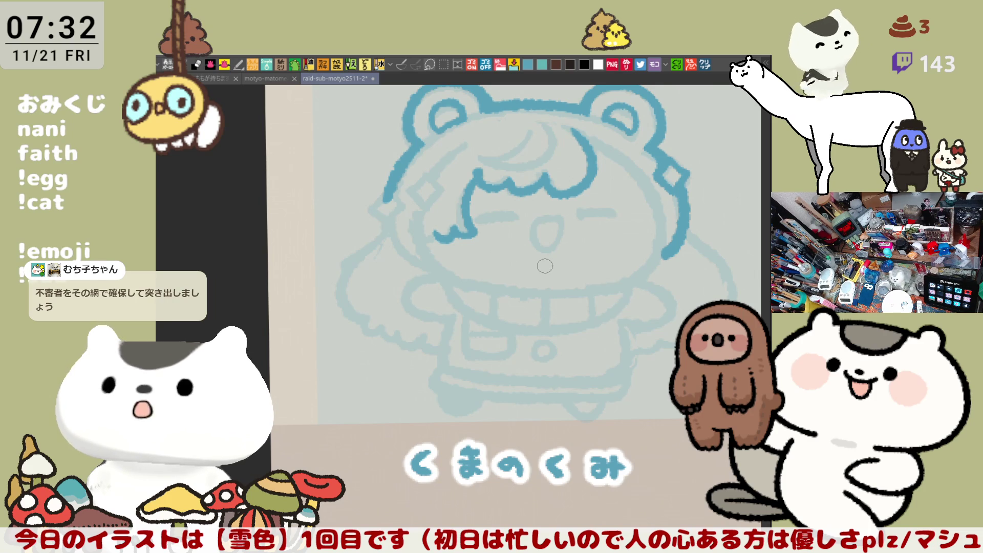
pyautogui.press('space')
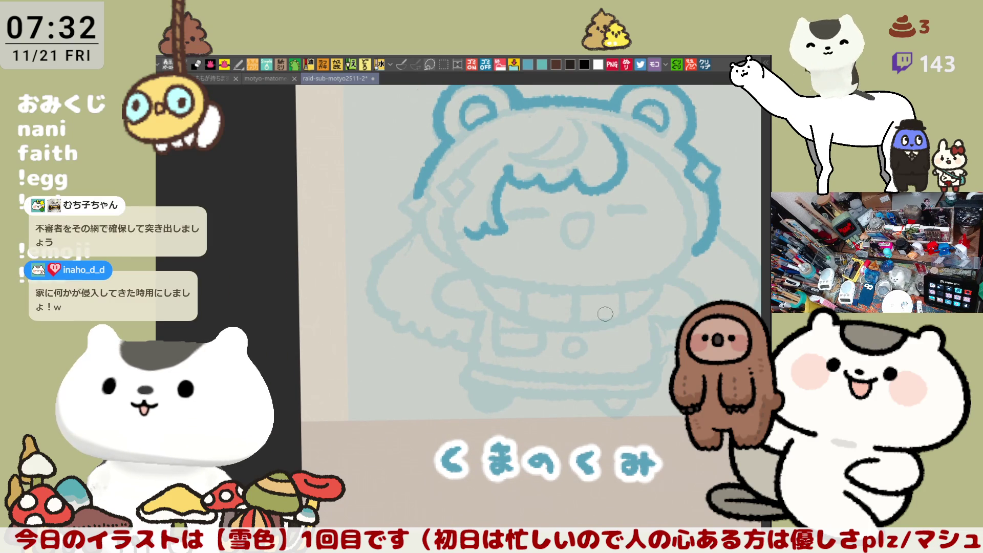
pyautogui.moveTo(447, 213); pyautogui.dragTo(457, 239)
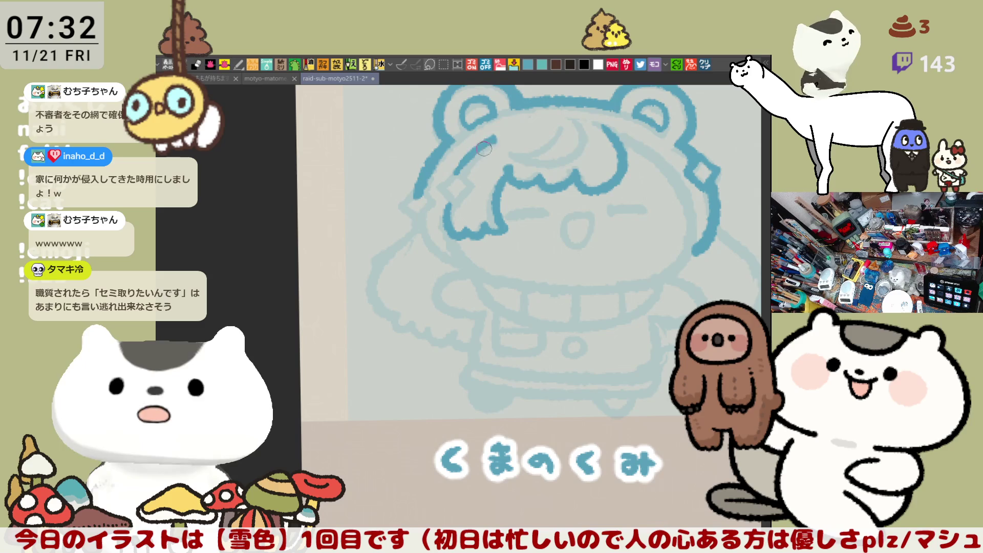
pyautogui.press('h')
pyautogui.moveTo(485, 146); pyautogui.dragTo(569, 176)
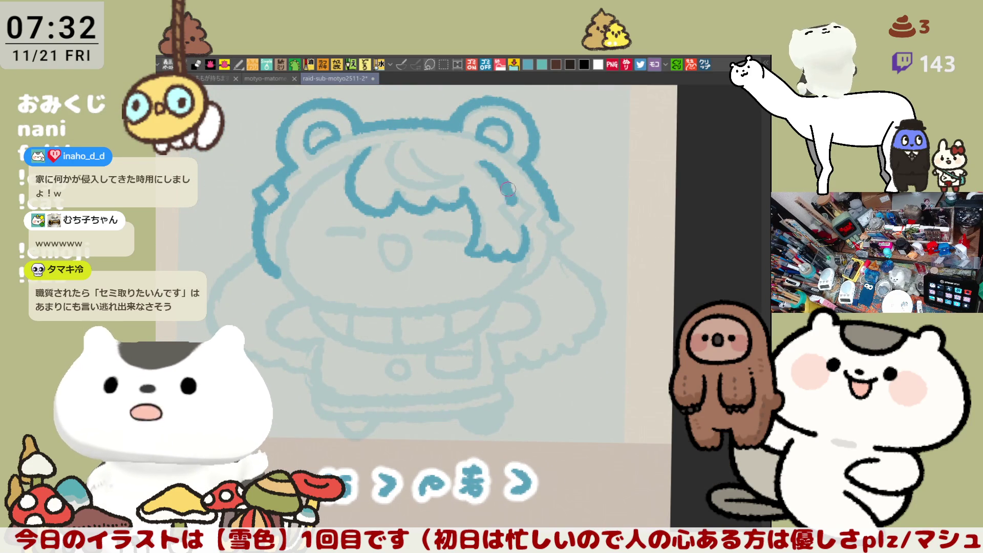
# - Ink the hair strand down the right side and close its diamond ornament
pyautogui.moveTo(482, 165); pyautogui.dragTo(528, 206)
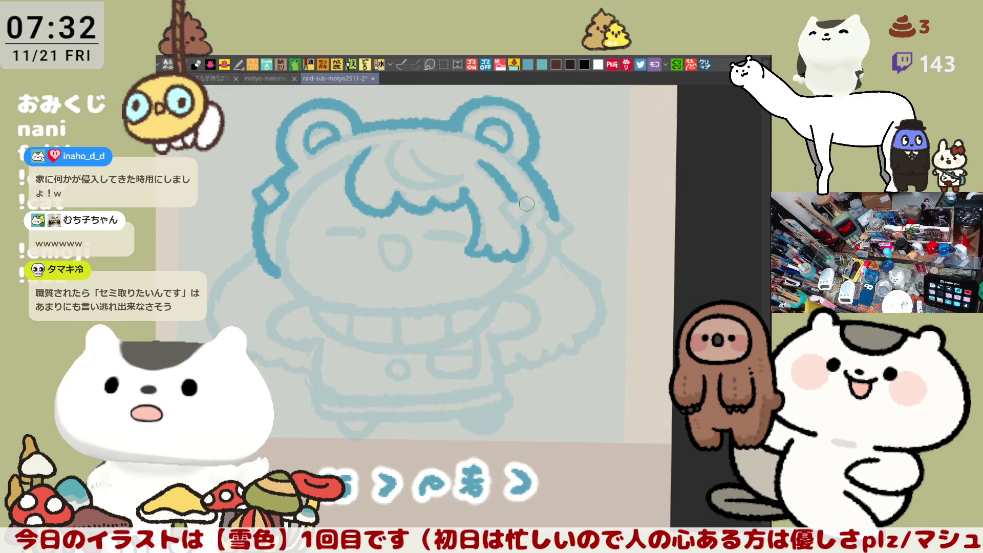
pyautogui.hotkey('ctrl', 'z')
pyautogui.moveTo(480, 163); pyautogui.dragTo(529, 201)
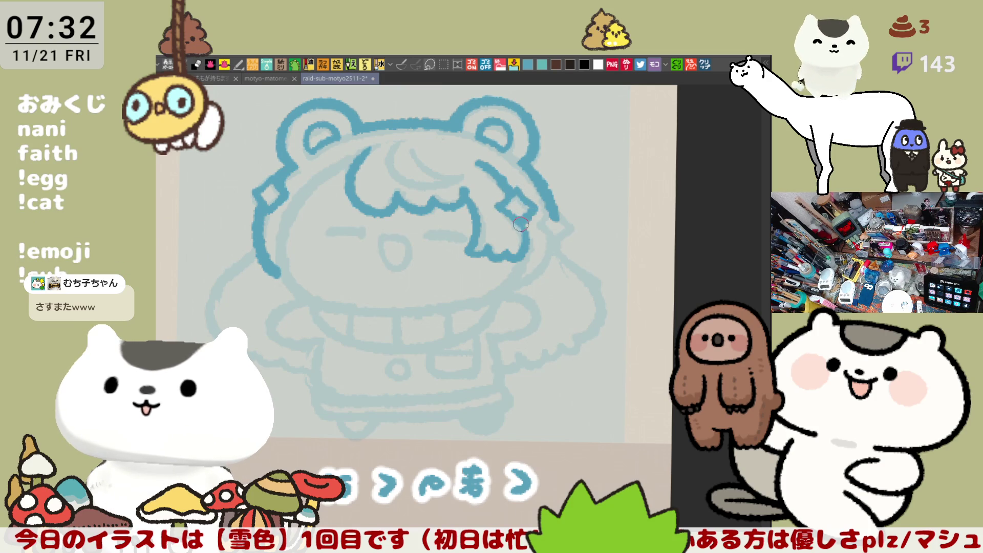
pyautogui.moveTo(549, 244); pyautogui.dragTo(528, 213)
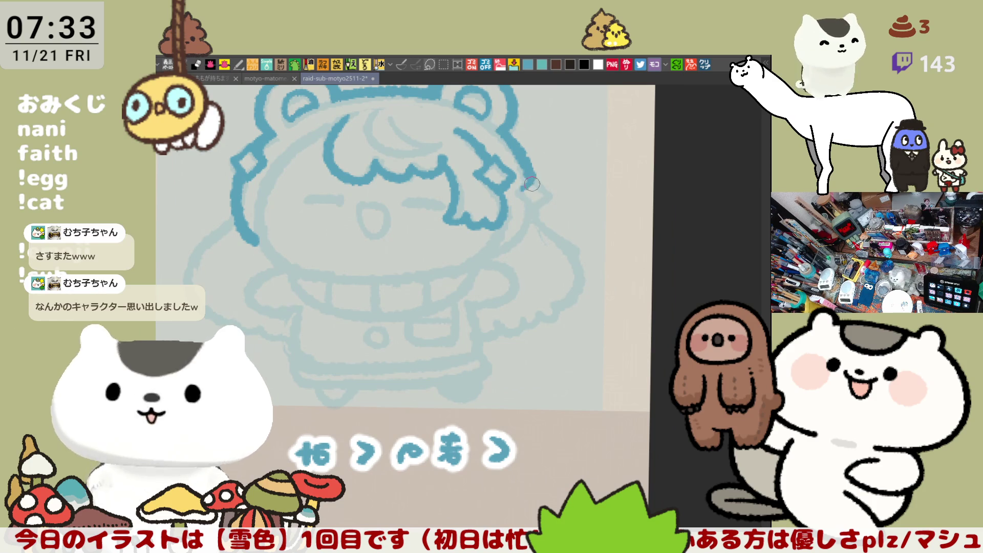
pyautogui.moveTo(528, 178); pyautogui.dragTo(547, 194)
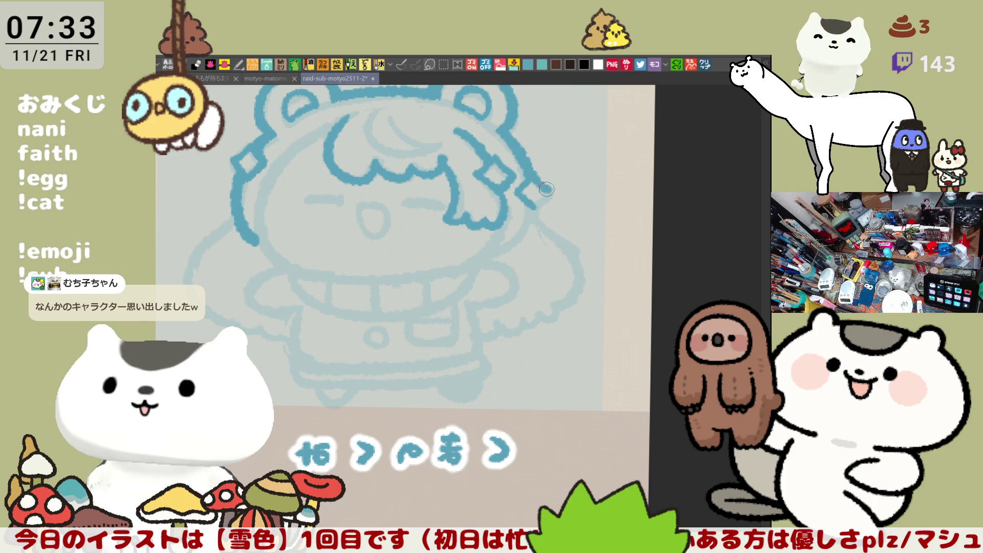
pyautogui.moveTo(547, 192); pyautogui.dragTo(532, 208)
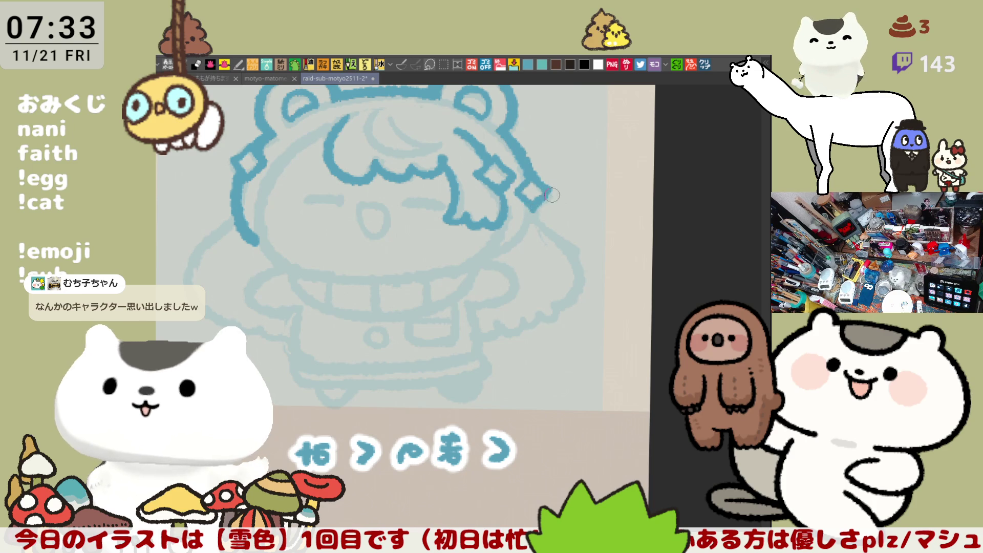
pyautogui.scroll(-1, 538, 207)
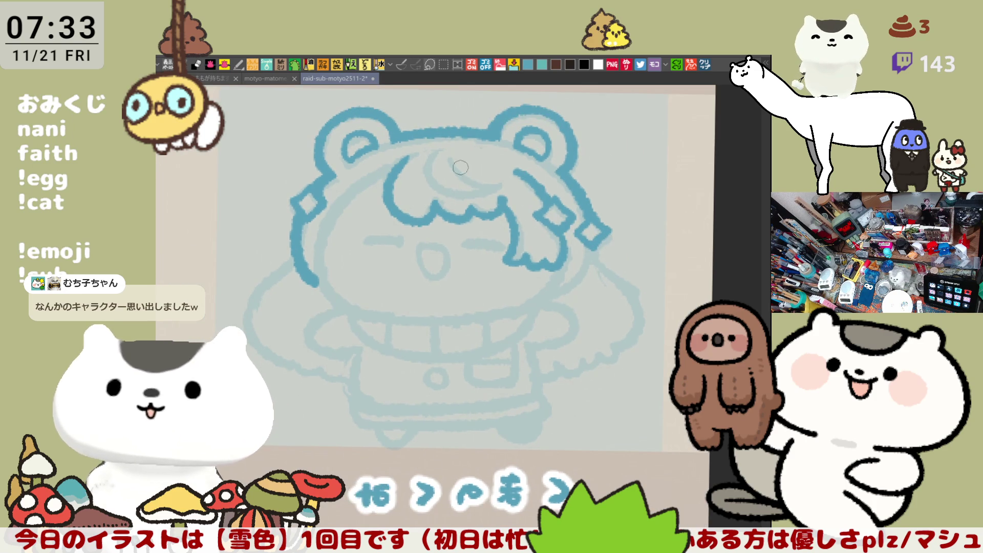
# - Ink the curl at the top of the hair, rotate the view, and lay a first left-cheek stroke
pyautogui.moveTo(435, 149); pyautogui.dragTo(494, 185)
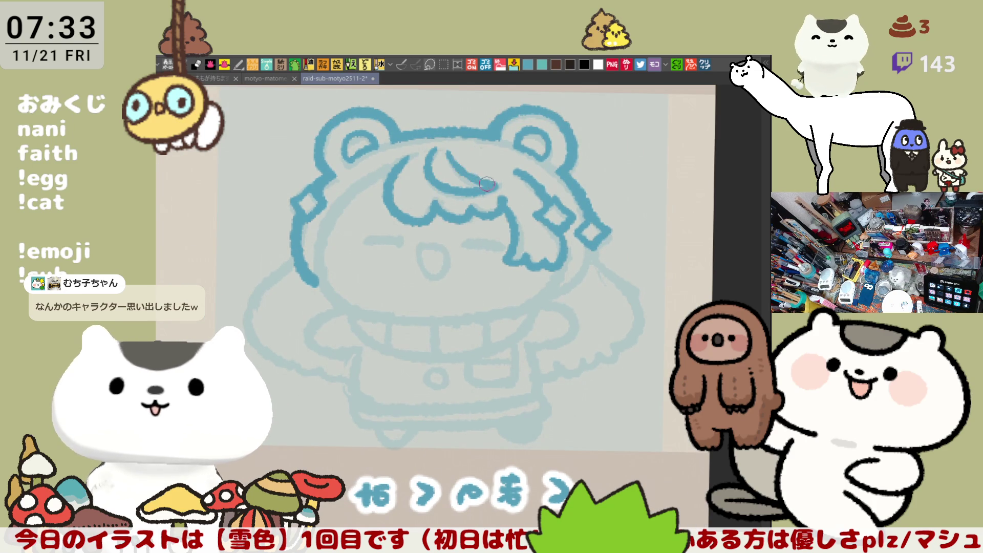
pyautogui.hotkey('ctrl', 'z')
pyautogui.moveTo(435, 150); pyautogui.dragTo(496, 183)
pyautogui.hscroll(-2, 483, 260)
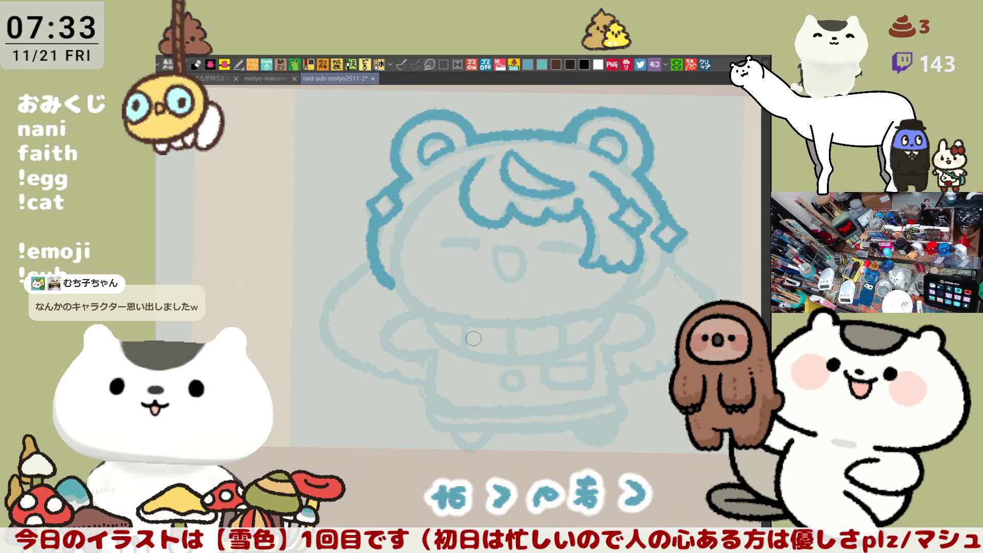
pyautogui.hotkey('shift', 'space')
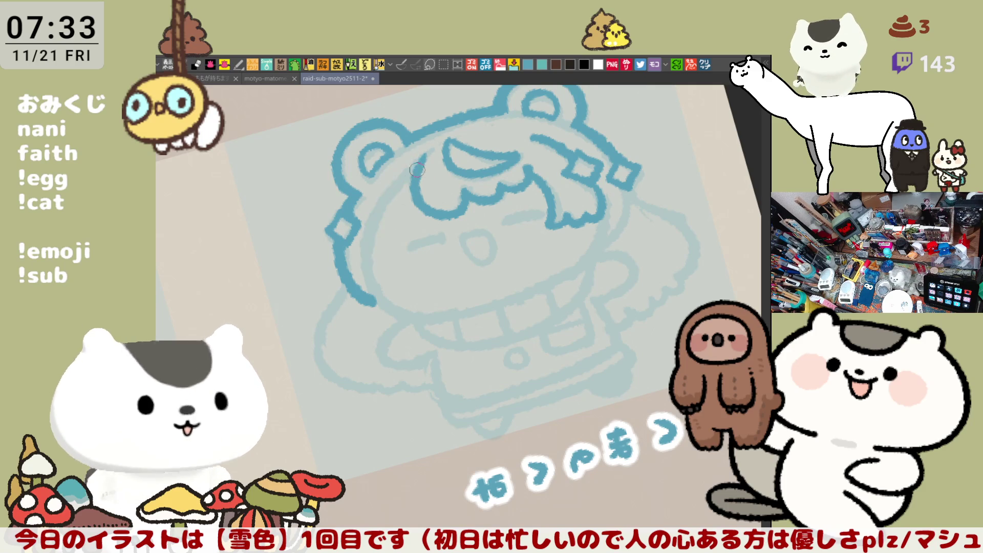
pyautogui.moveTo(409, 180); pyautogui.dragTo(374, 282)
# - Ink the left cheek contour from below the ear, retrying and re-tilting the view until the stroke holds
pyautogui.hotkey('ctrl', 'z')
pyautogui.moveTo(407, 180); pyautogui.dragTo(376, 282)
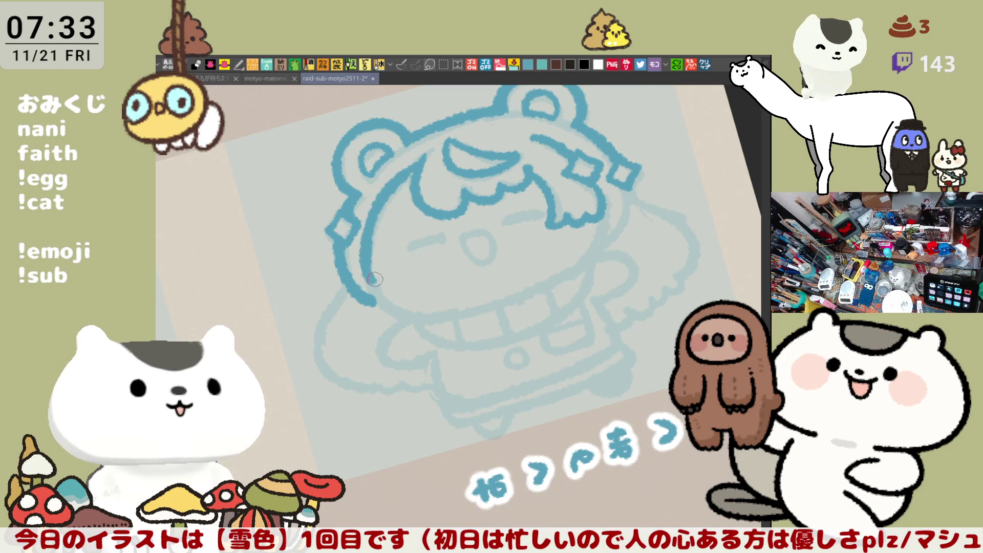
pyautogui.hotkey('ctrl', 'z')
pyautogui.moveTo(386, 185); pyautogui.dragTo(369, 284)
pyautogui.hotkey('ctrl', 'z')
pyautogui.moveTo(384, 184)
pyautogui.mouseDown()
pyautogui.moveTo(366, 264)
pyautogui.moveTo(380, 300)
pyautogui.mouseUp()
pyautogui.hotkey('ctrl', 'z')
pyautogui.moveTo(388, 188); pyautogui.dragTo(378, 296)
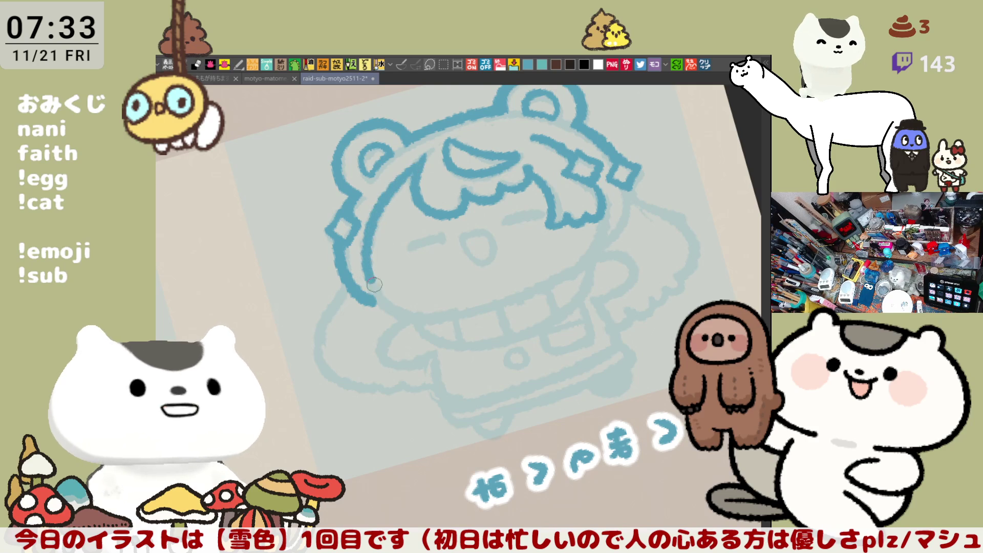
pyautogui.hotkey('ctrl', 'z')
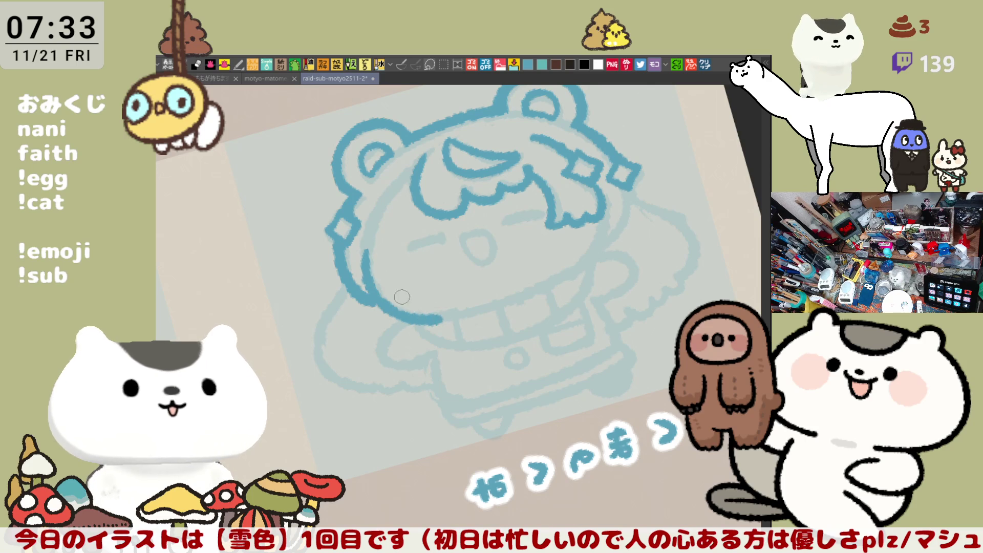
pyautogui.press('Escape')
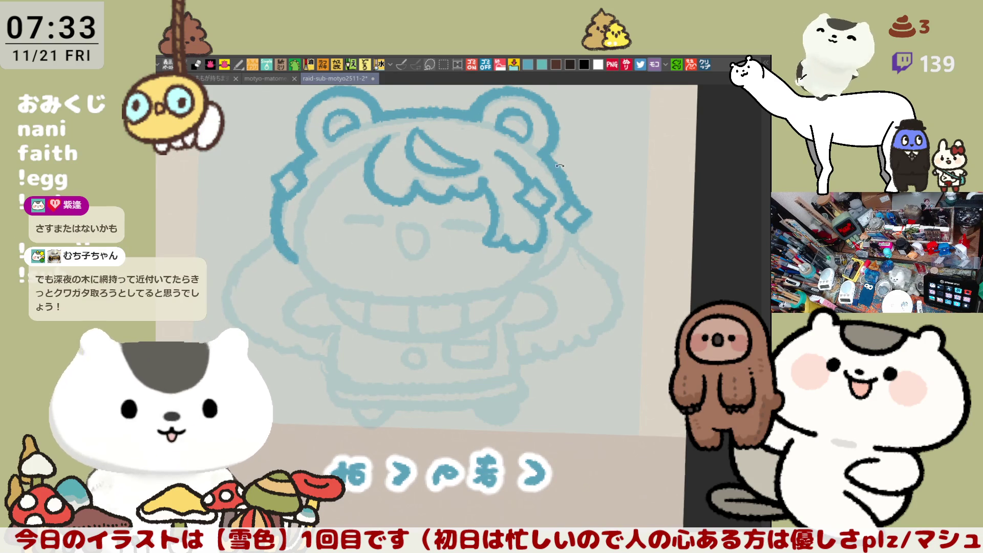
pyautogui.press('r')
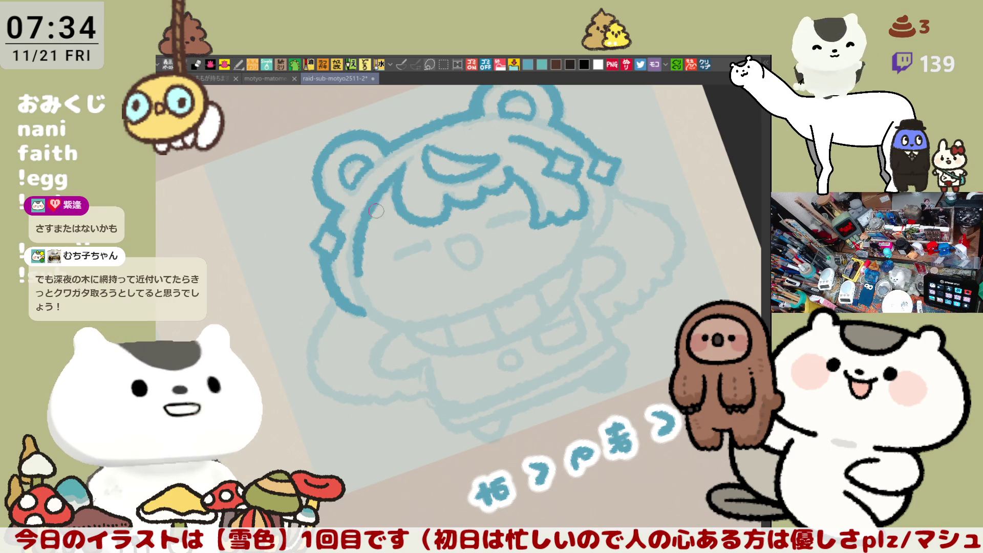
pyautogui.moveTo(402, 173); pyautogui.dragTo(366, 271)
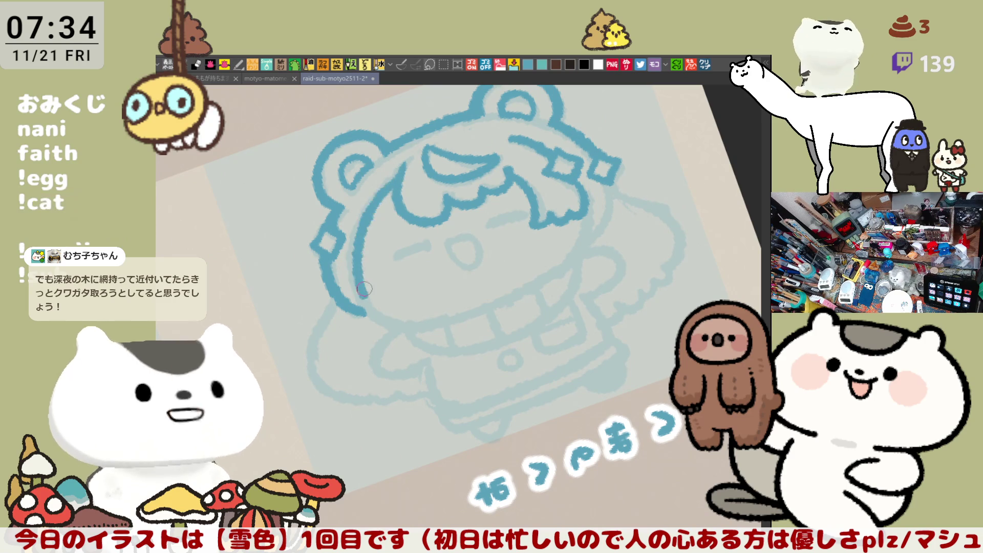